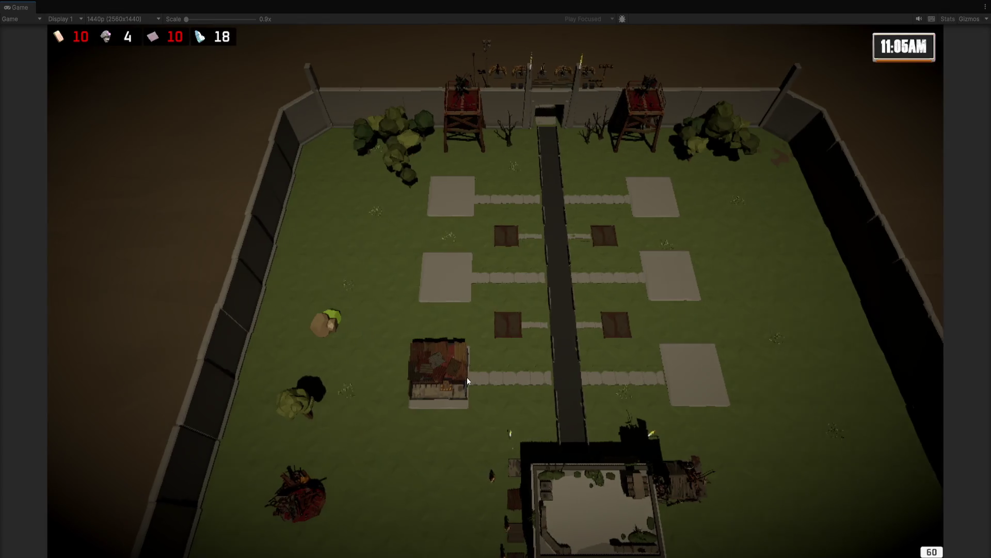
Step: Order three units left across the yard, then pan and zoom the camera to the walled gate
scroll(467, 377, "up", 5)
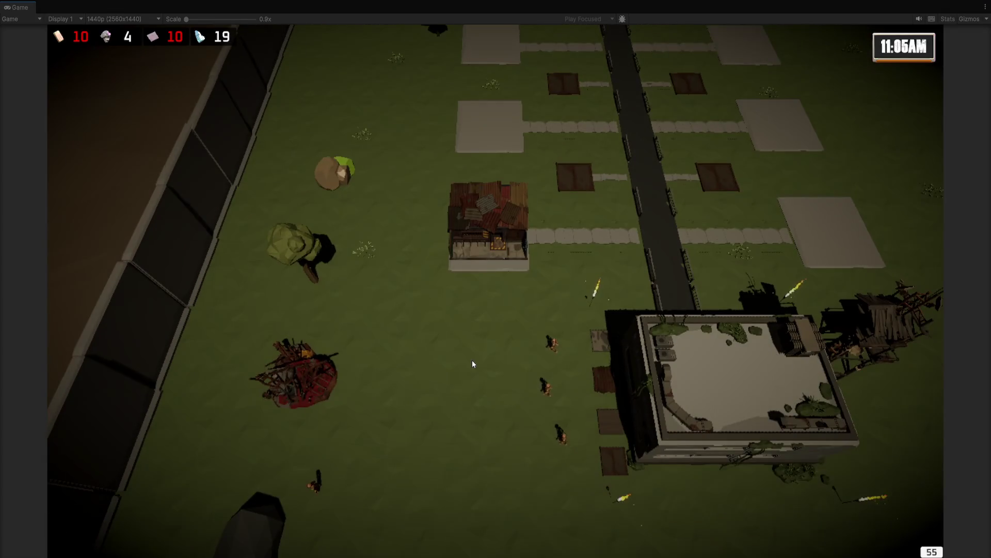
right_click(472, 364)
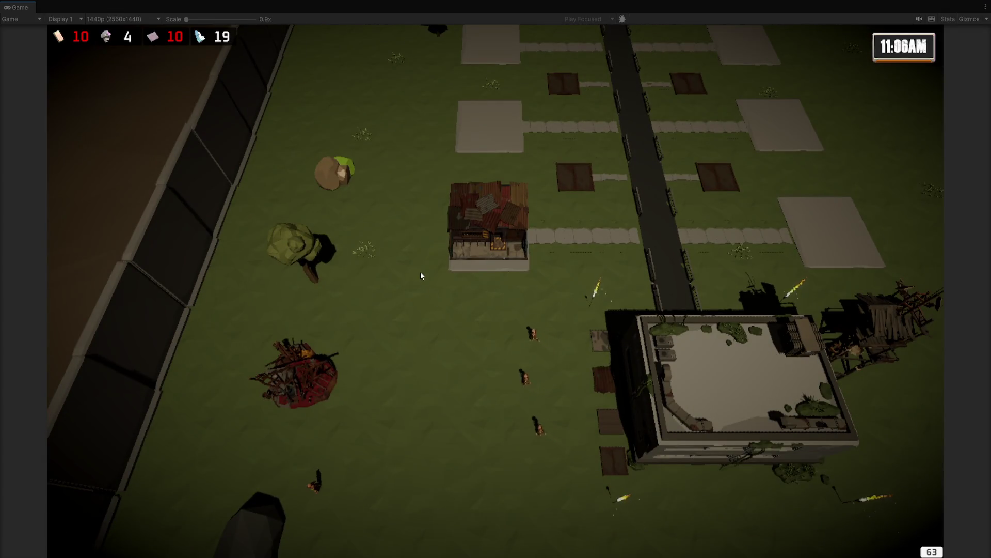
mouse_move(565, 111)
left_mouse_down()
mouse_move(404, 295)
mouse_move(448, 203)
mouse_move(480, 269)
left_mouse_up()
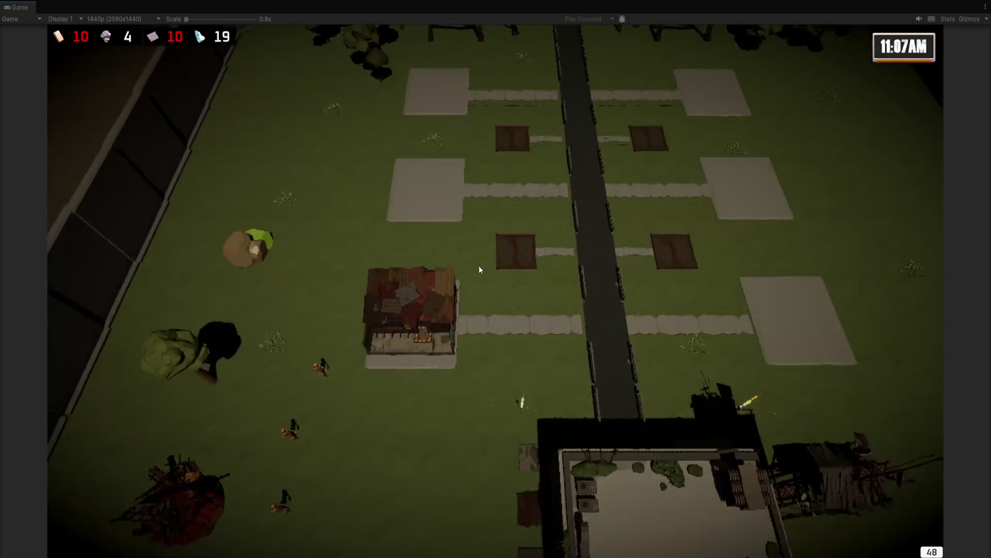
key("w")
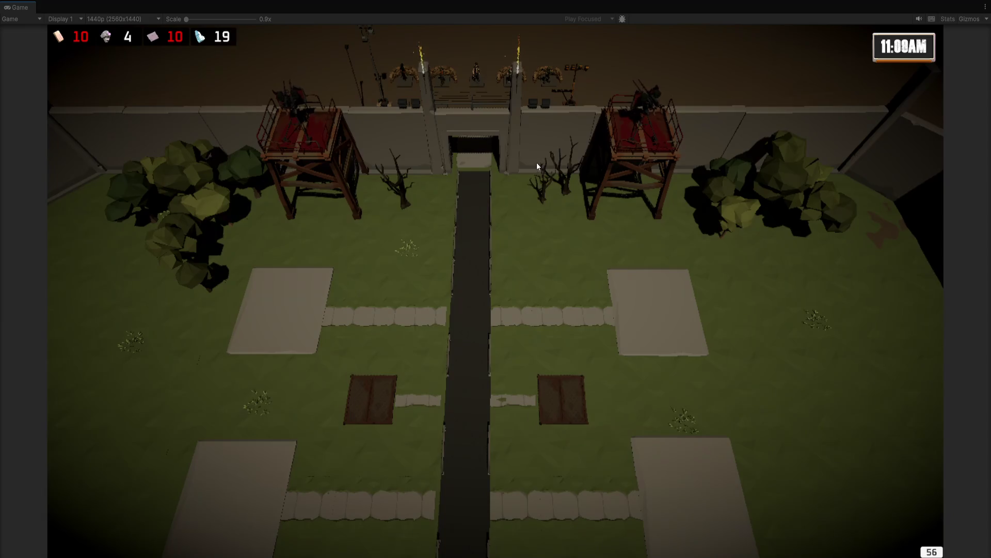
scroll(493, 342, "up", 2)
scroll(473, 234, "up", 1)
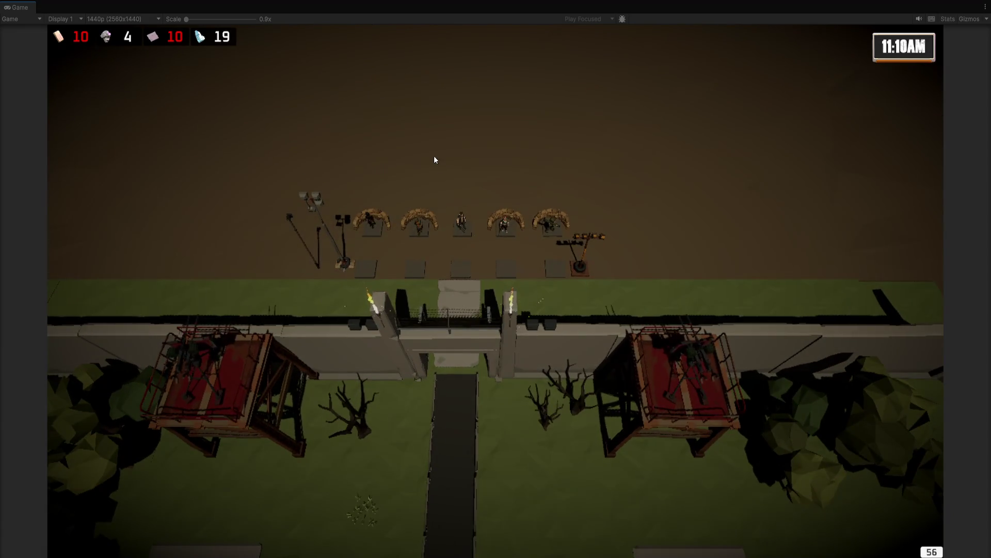
scroll(434, 156, "up", 1)
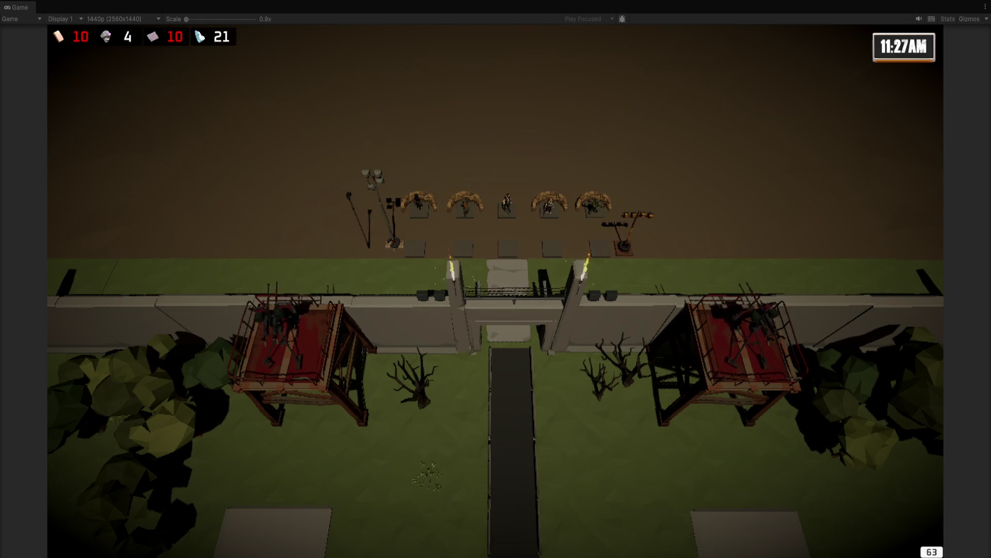
scroll(640, 388, "down", 3)
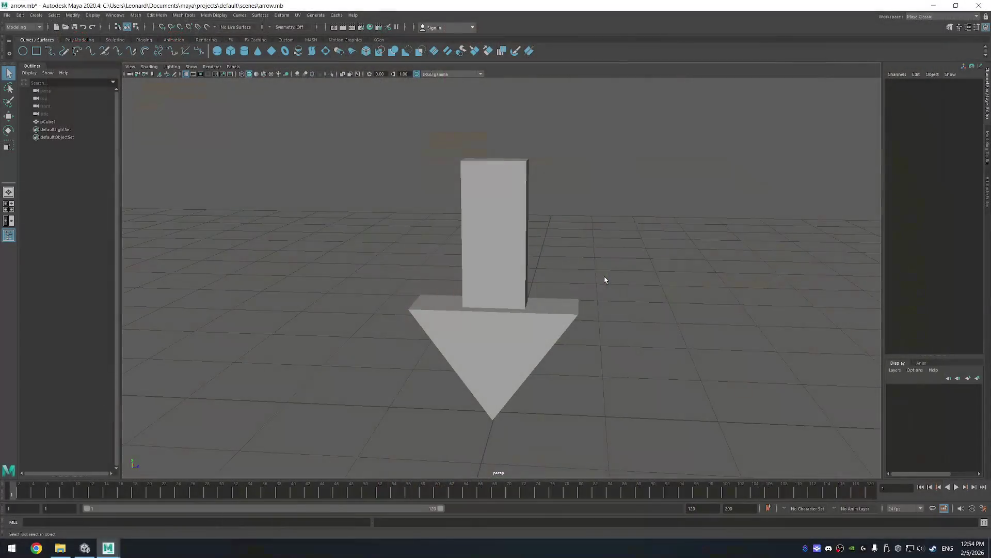
Step: Select pCube1, orbit to a high three-quarter view of the arrow, then close Maya and answer the save prompt
left_click(520, 333)
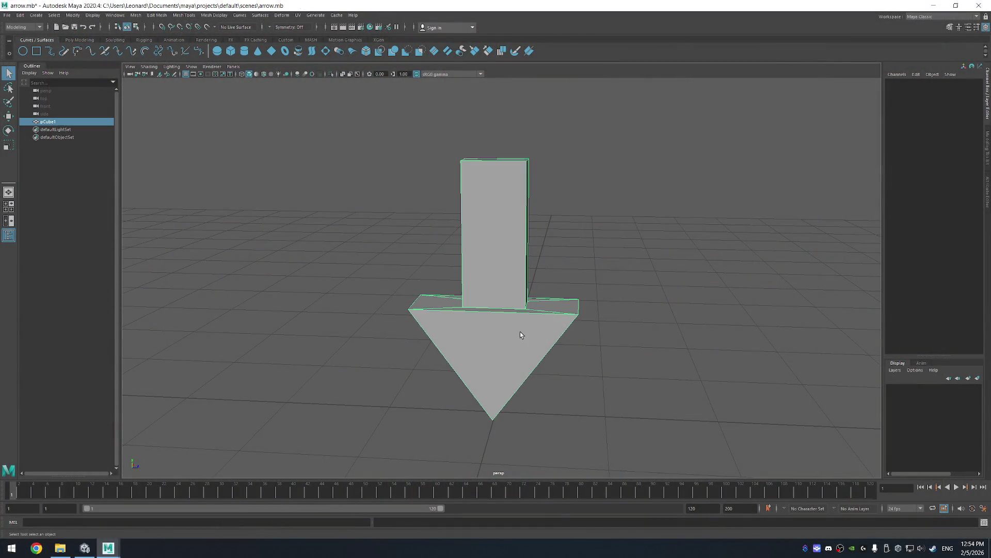
mouse_move(661, 325)
left_mouse_down()
mouse_move(581, 338)
mouse_move(503, 327)
mouse_move(624, 309)
mouse_move(559, 329)
mouse_move(580, 287)
mouse_move(572, 316)
left_mouse_up()
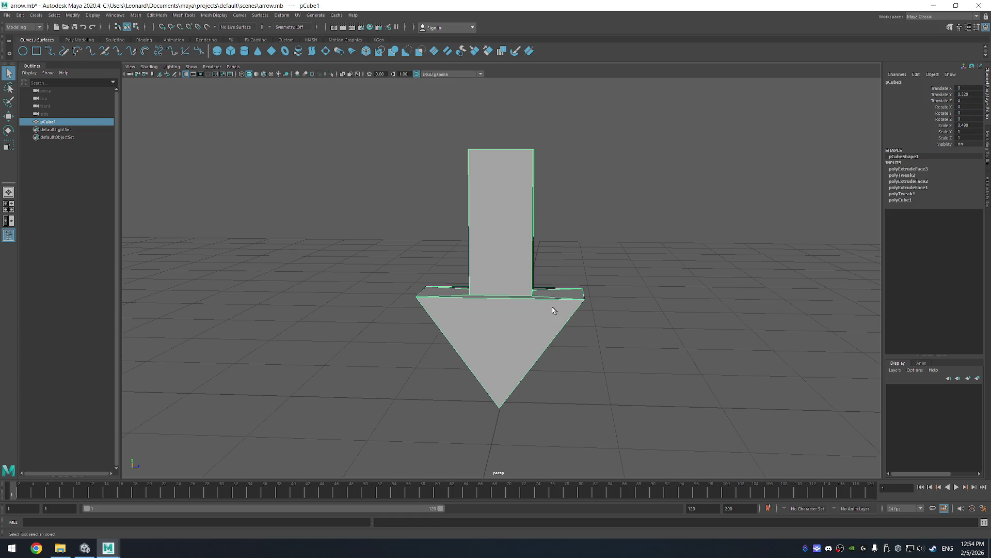
mouse_move(621, 366)
left_mouse_down()
mouse_move(611, 377)
mouse_move(571, 358)
mouse_move(572, 378)
mouse_move(539, 383)
mouse_move(428, 371)
mouse_move(592, 380)
mouse_move(635, 370)
mouse_move(649, 349)
mouse_move(607, 378)
left_mouse_up()
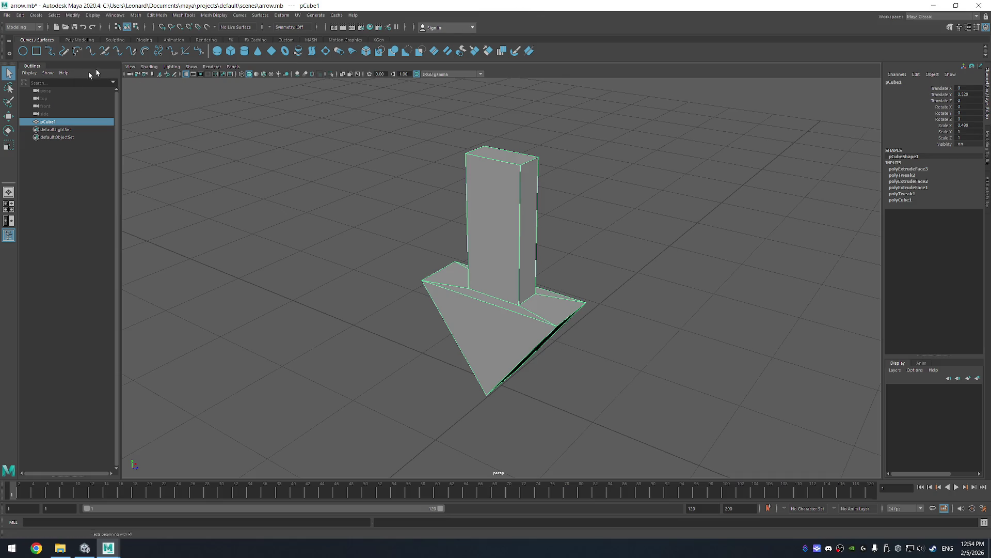
left_click(980, 6)
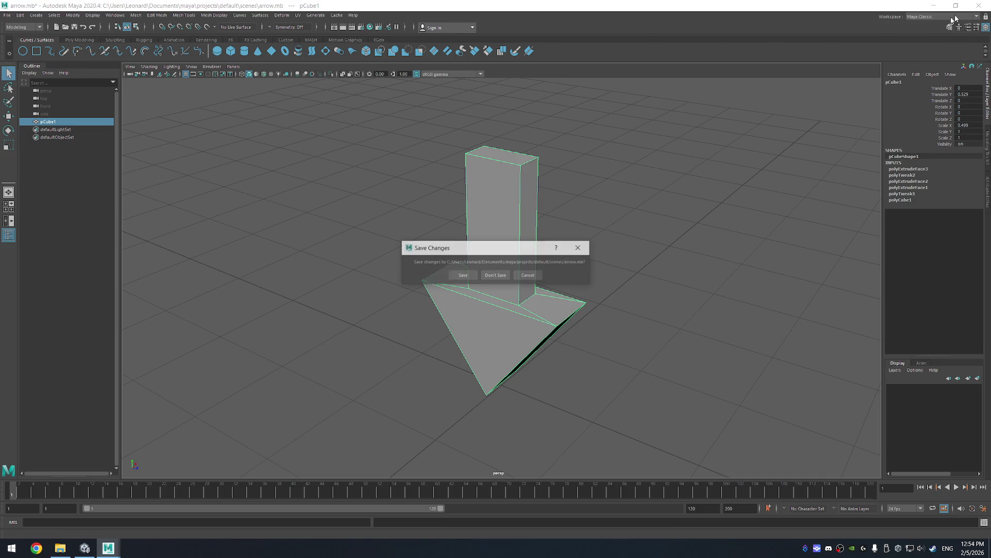
left_click(492, 274)
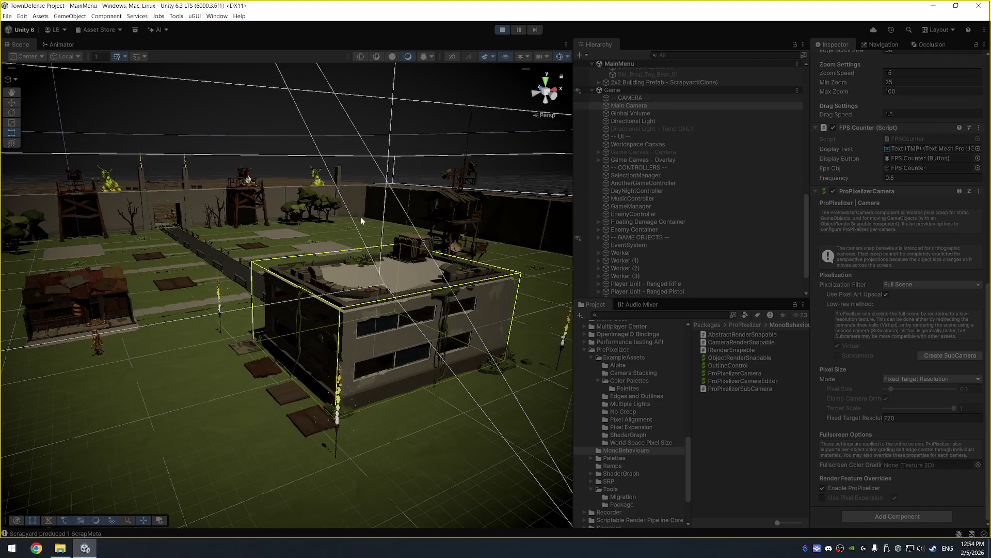
Step: Frame the dirt plane, then frame and orbit around the biker SM_Chr_Biker_Male_01
mouse_move(324, 268)
left_mouse_down()
mouse_move(251, 193)
mouse_move(335, 340)
left_mouse_up()
left_click(232, 150)
key("f")
left_click(334, 339)
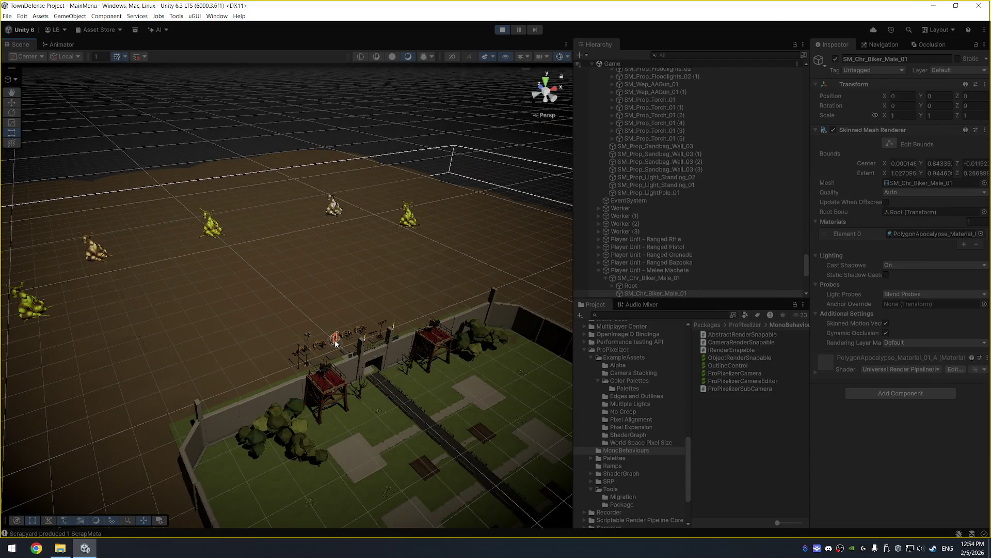
key("f")
scroll(242, 262, "down", 3)
mouse_move(269, 279)
left_mouse_down()
mouse_move(174, 247)
mouse_move(472, 274)
mouse_move(358, 262)
mouse_move(554, 472)
left_mouse_up()
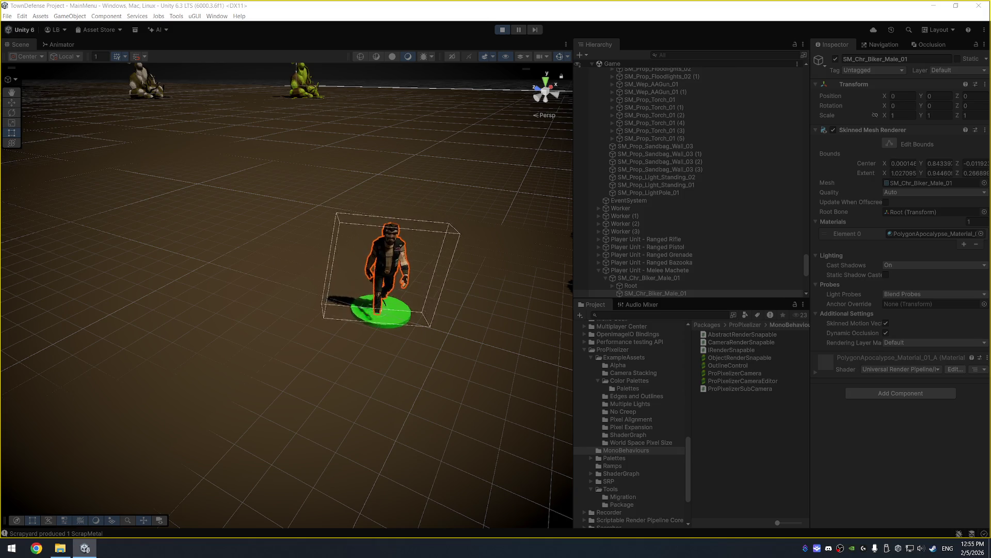
Step: Select the biker unit in Play mode to reveal its selection ring and range lines
left_click(381, 311)
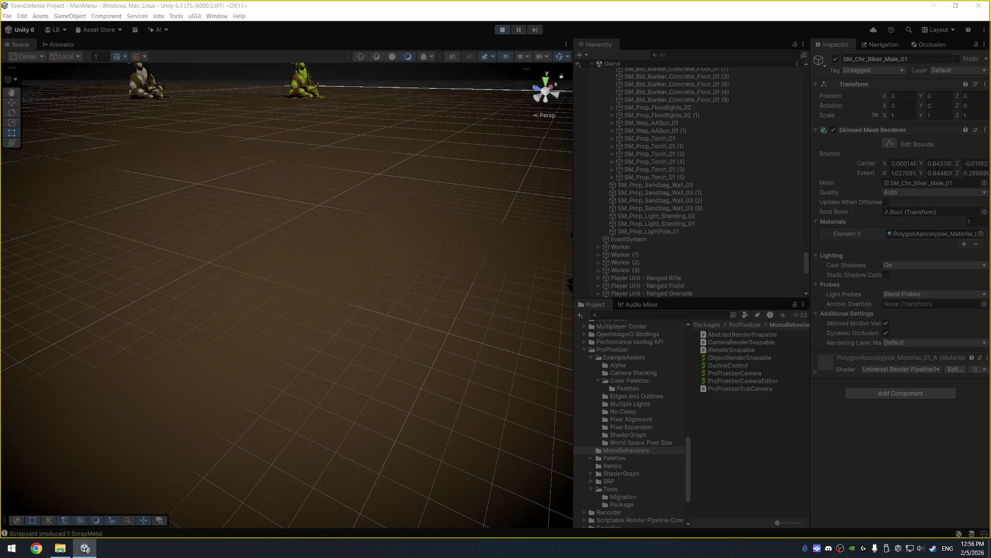
Step: Exit Play mode, then open and dismiss the Windows start menu
left_click(501, 30)
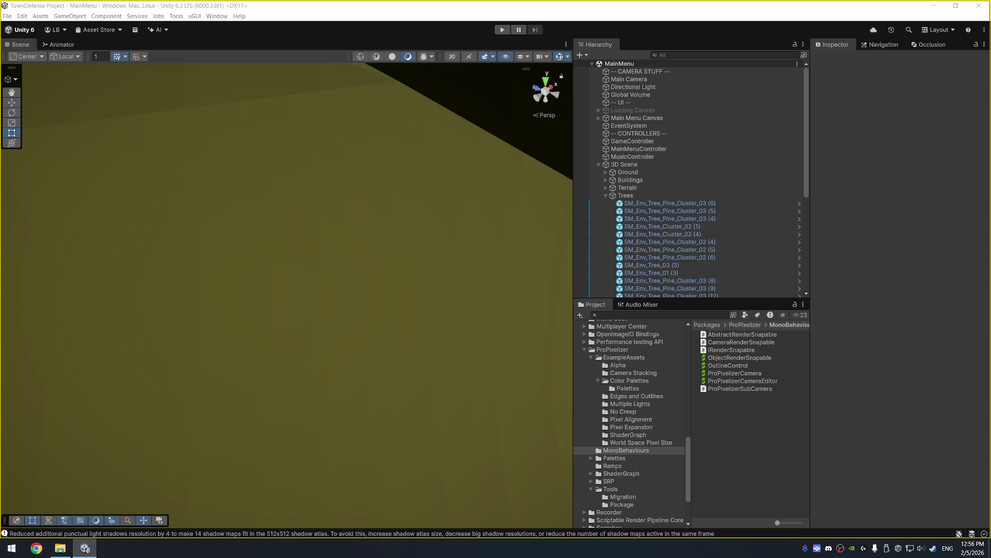
key("super")
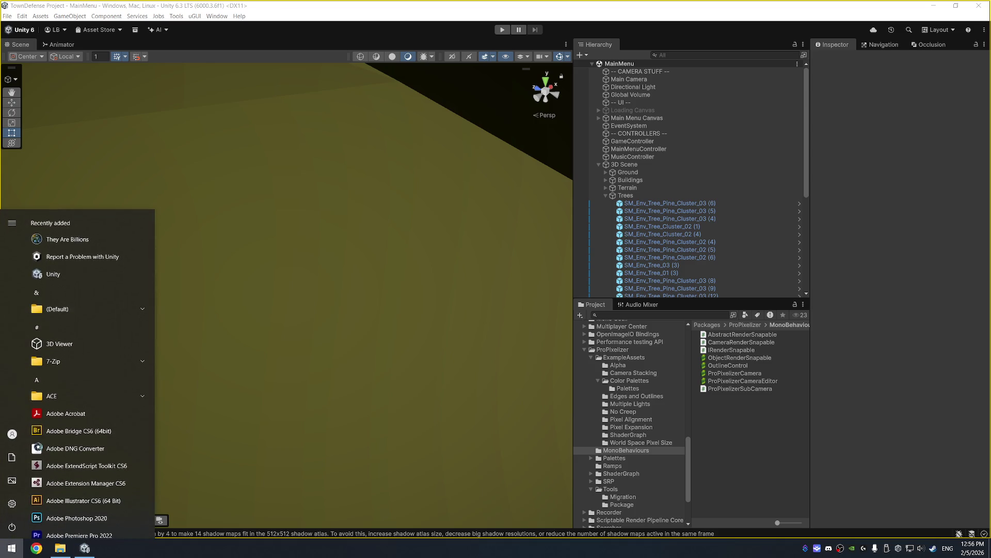
key("super")
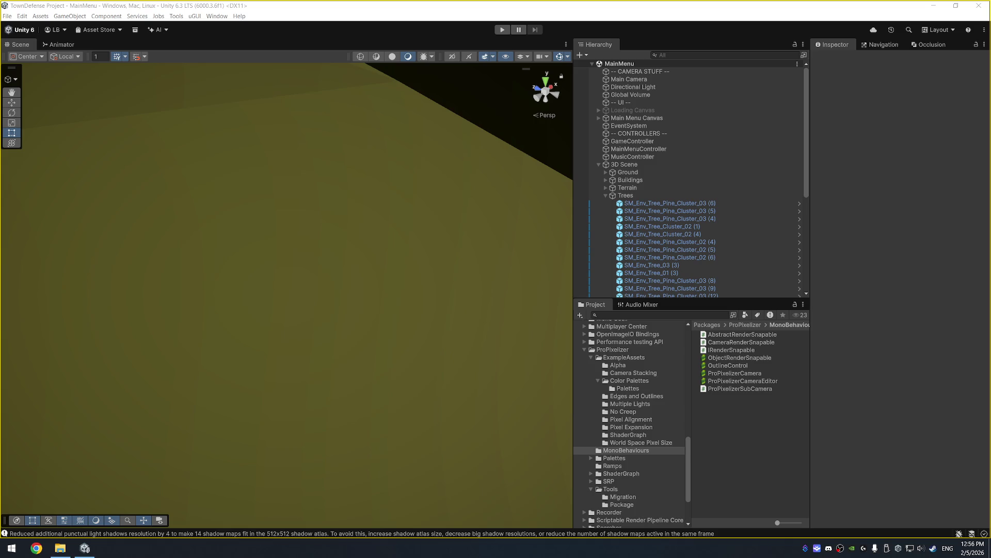
Step: Switch from Unity to the browser's Mixkit sound effects tab
key("alt+Tab")
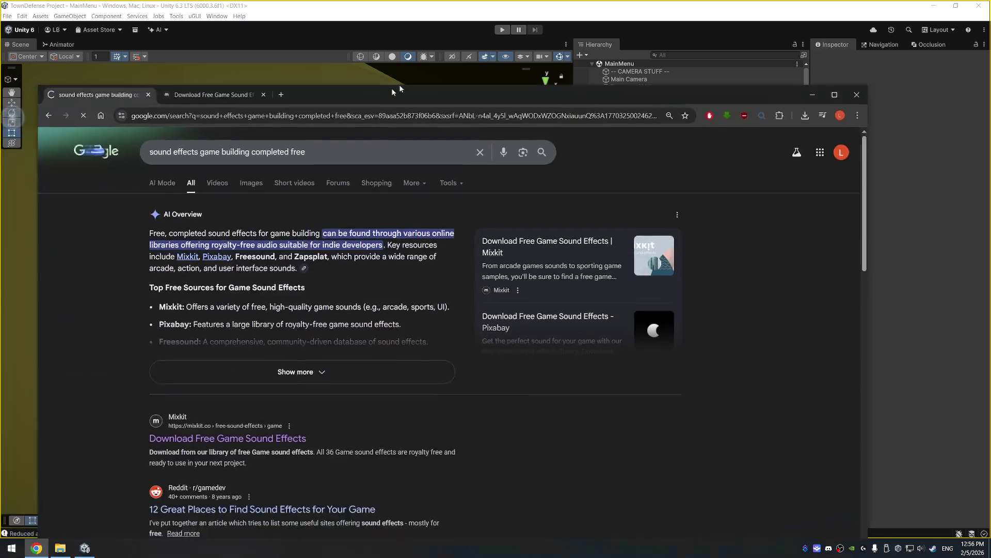
key("ctrl+Tab")
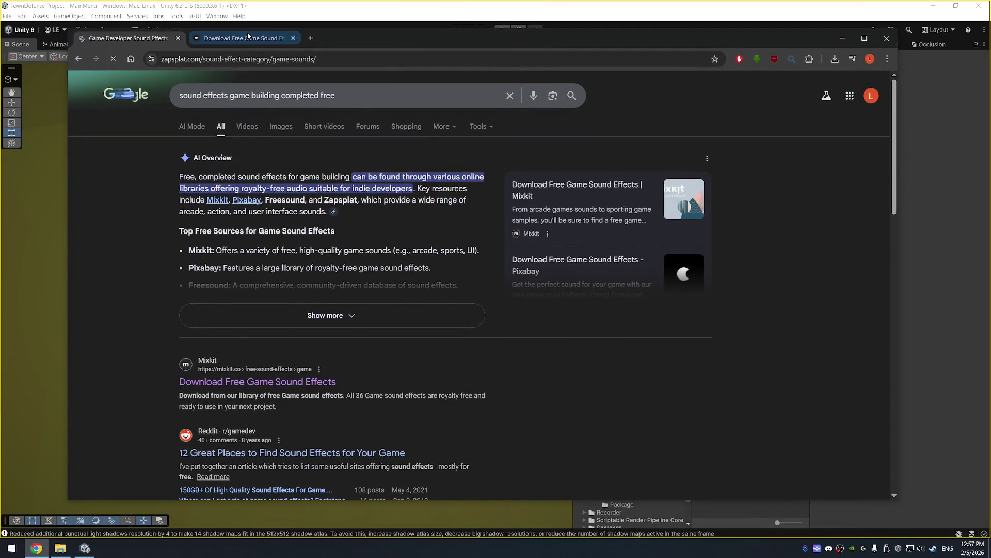
scroll(350, 323, "down", 1)
scroll(350, 323, "down", 2)
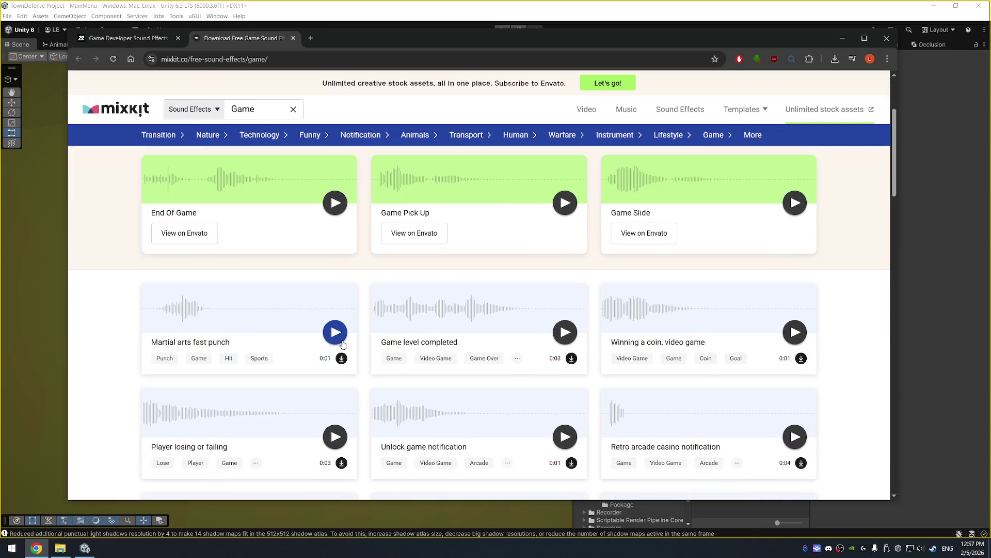
scroll(263, 298, "down", 1)
scroll(263, 298, "up", 4)
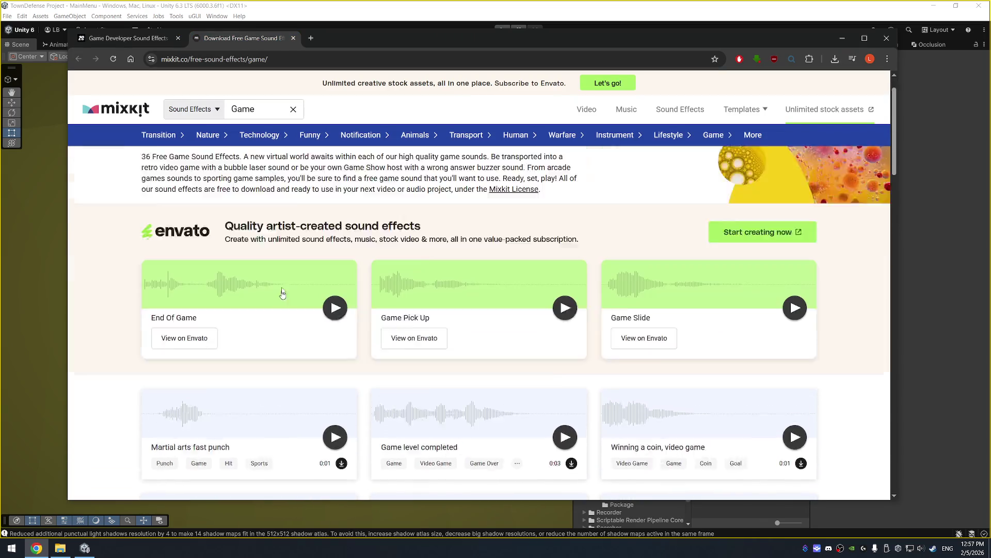
Step: Search Mixkit for 'construction' and preview the Construction and Construction Site clips
left_click_drag(267, 106, 216, 118)
mouse_move(216, 119)
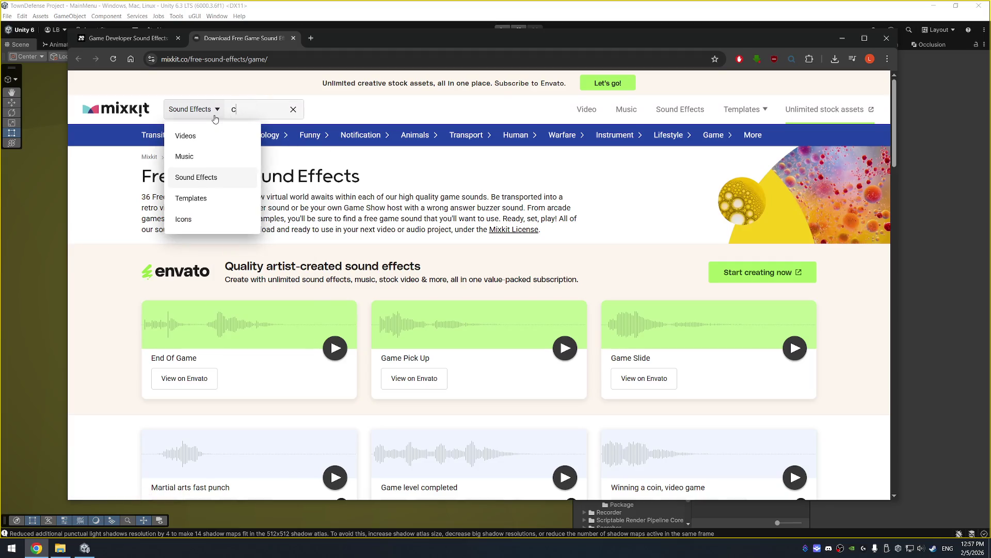
type("construction")
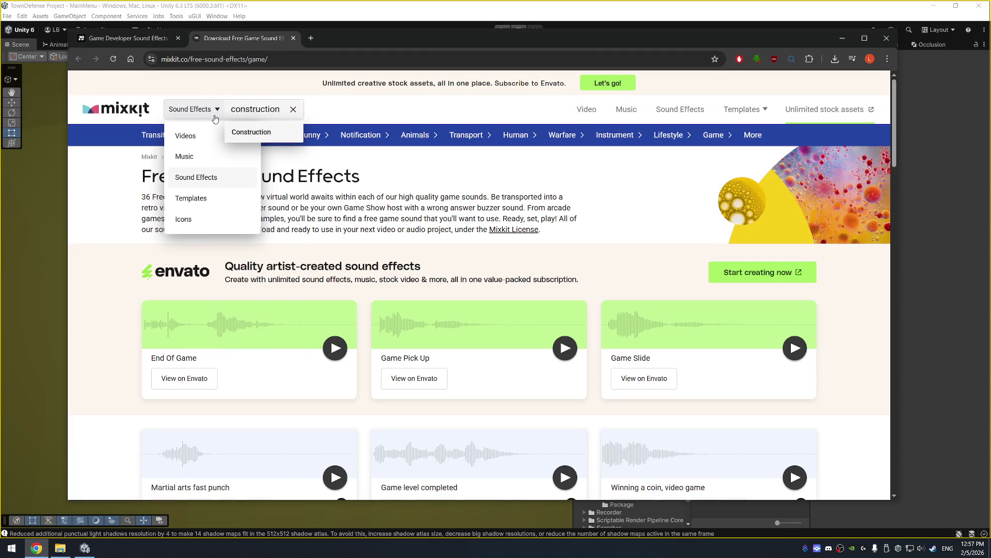
key("Return")
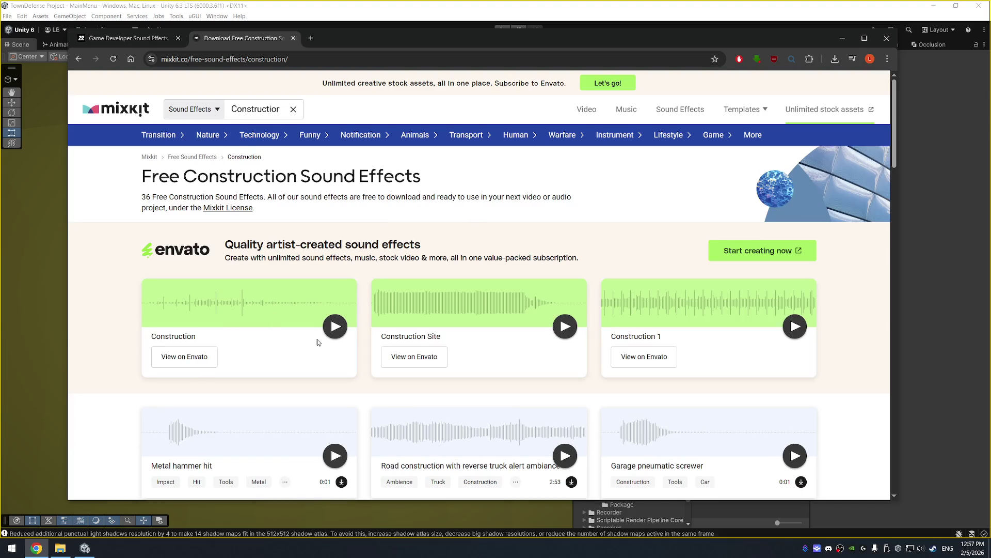
left_click(340, 328)
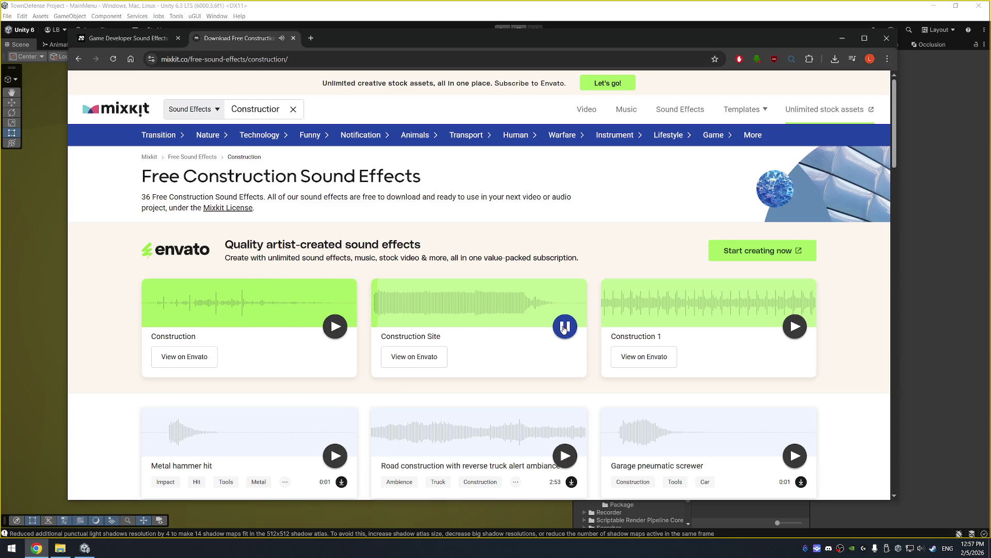
left_click(564, 328)
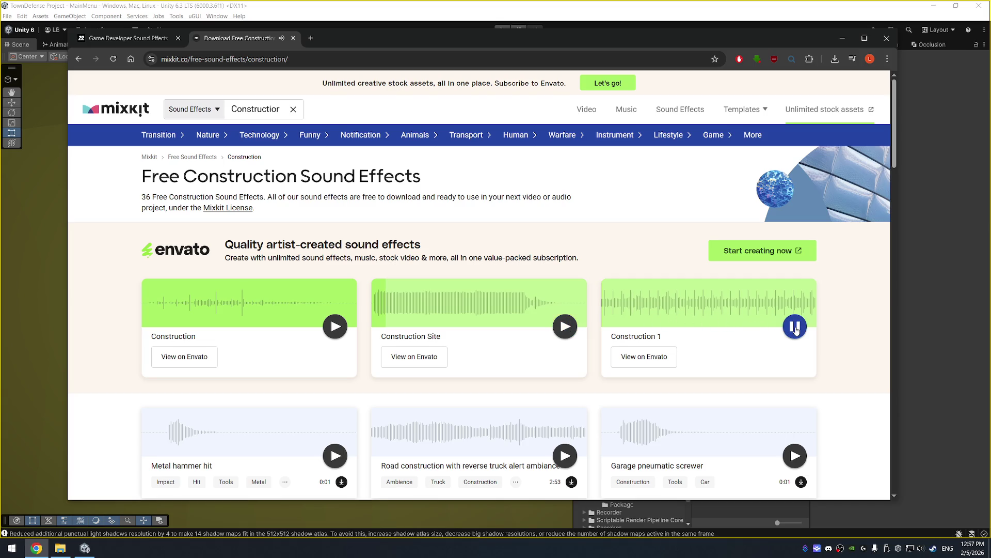
scroll(798, 326, "down", 3)
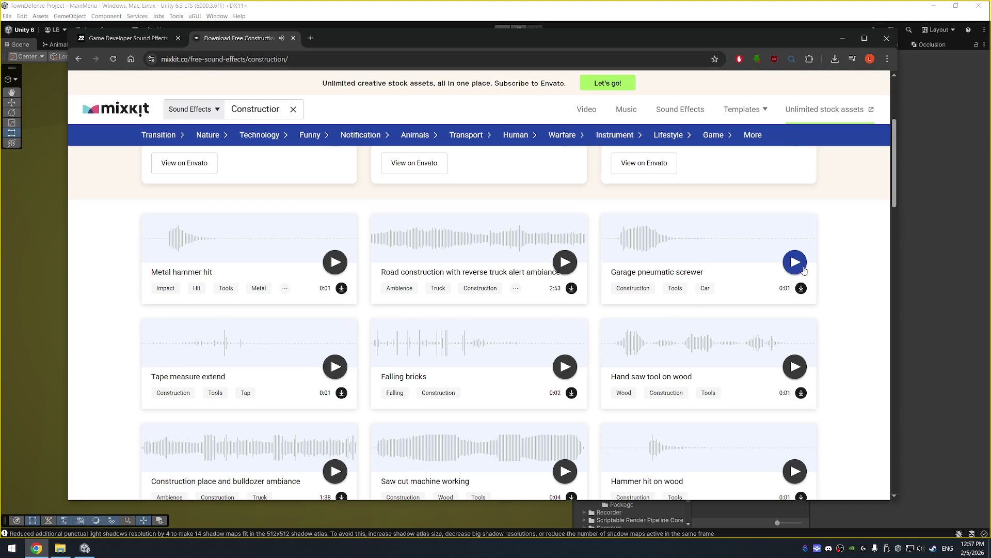
Step: Preview the pneumatic screwer, bulldozer, metal hammer, tape measure, wooden assembly and chainsaw clips
left_click(804, 270)
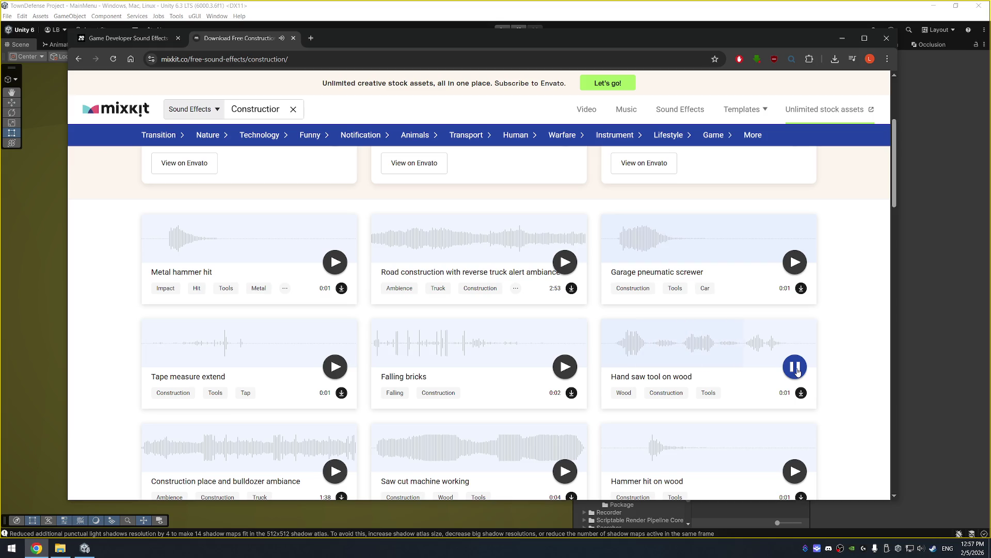
scroll(480, 370, "down", 1)
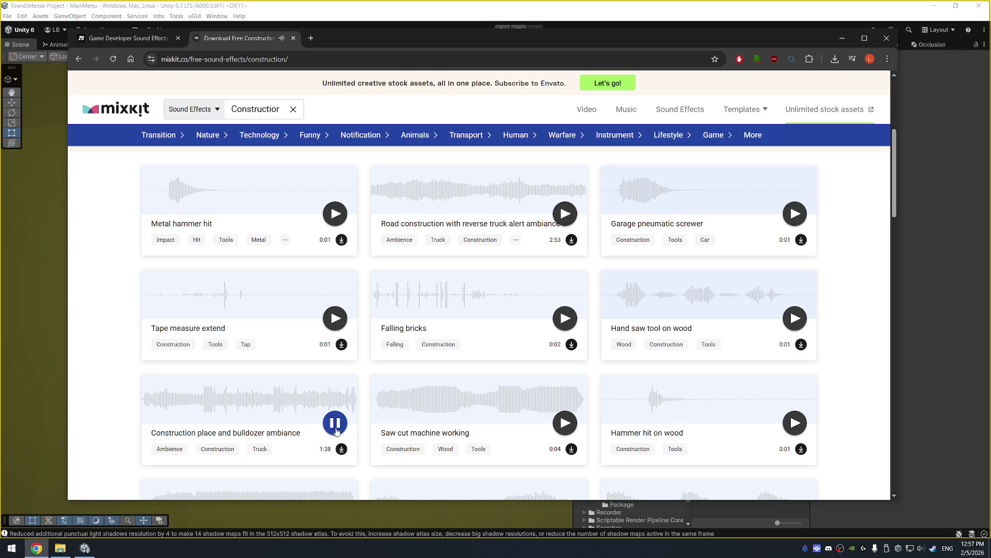
left_click(336, 430)
left_click(334, 214)
left_click(335, 318)
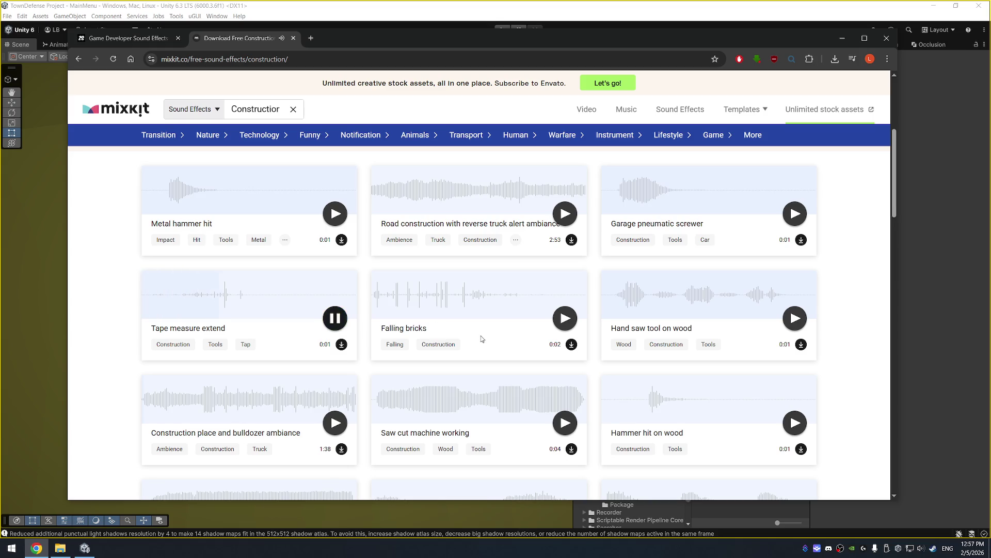
scroll(481, 339, "up", 5)
scroll(500, 405, "down", 8)
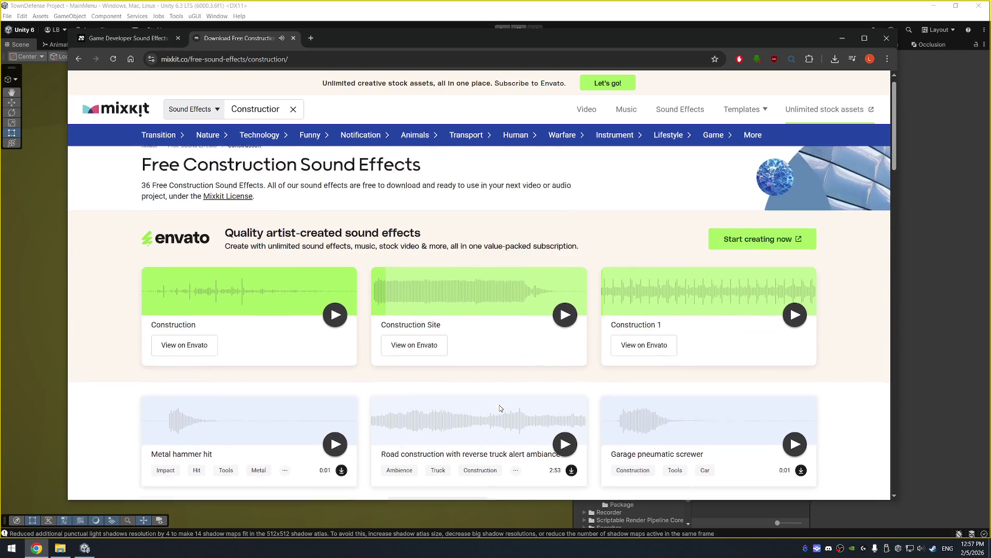
scroll(505, 396, "down", 2)
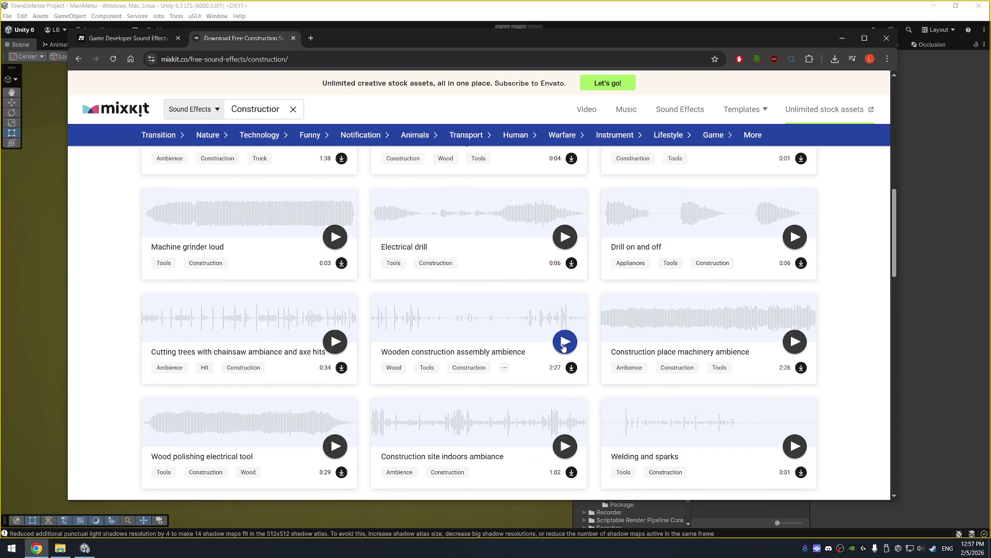
left_click(563, 345)
left_click(336, 342)
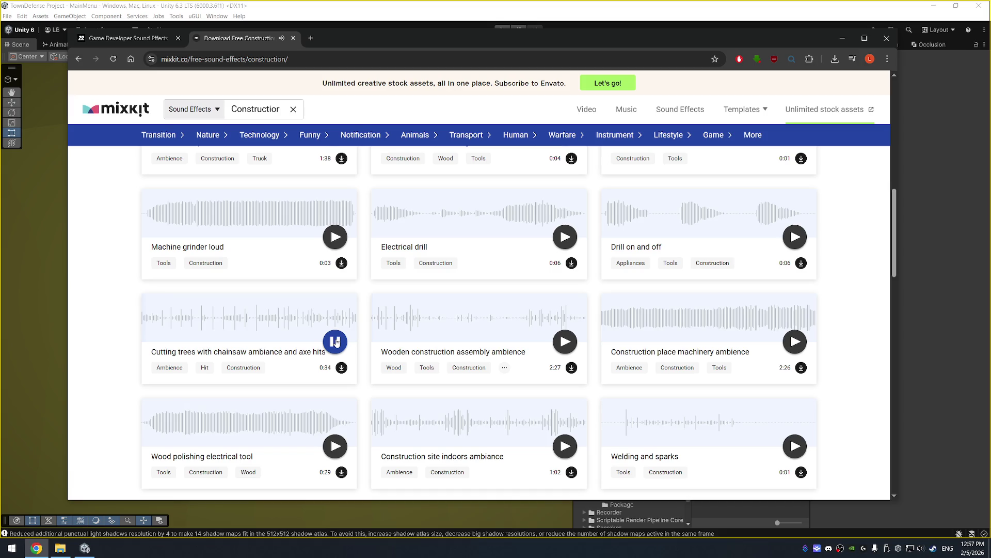
left_click(336, 342)
Step: Preview the construction site indoors, Sci Fi construction complete and another ambience clip
scroll(476, 325, "down", 4)
left_click(564, 253)
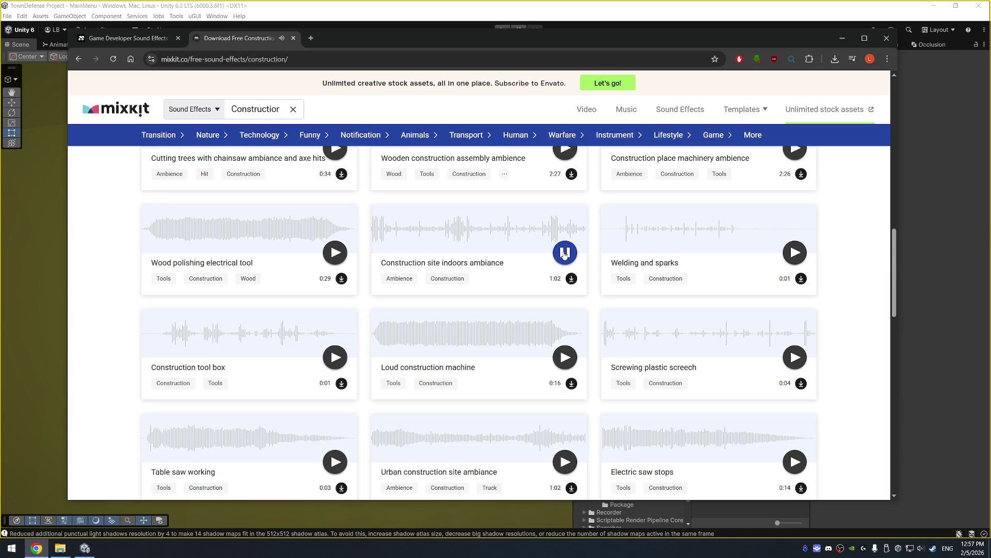
left_click(564, 253)
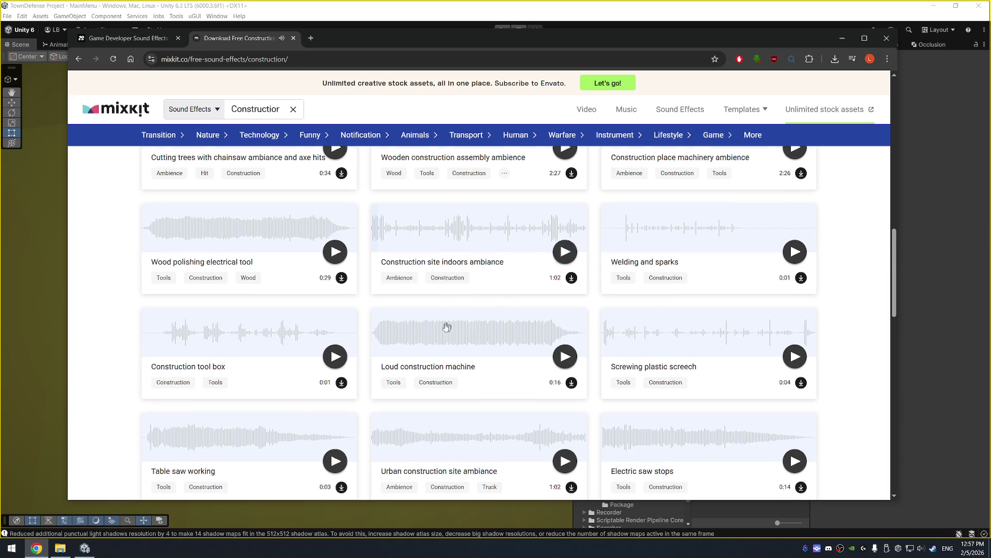
scroll(444, 330, "down", 3)
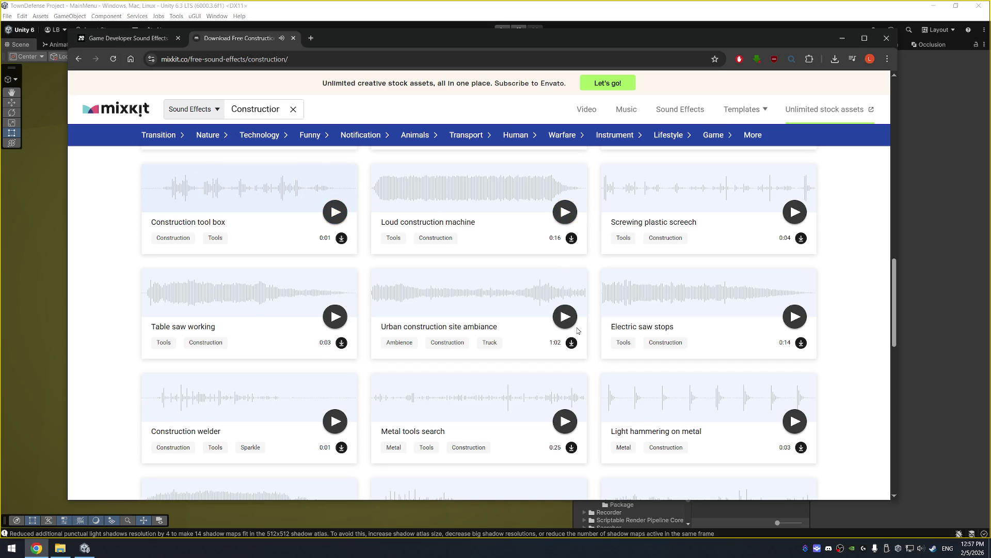
scroll(368, 374, "down", 3)
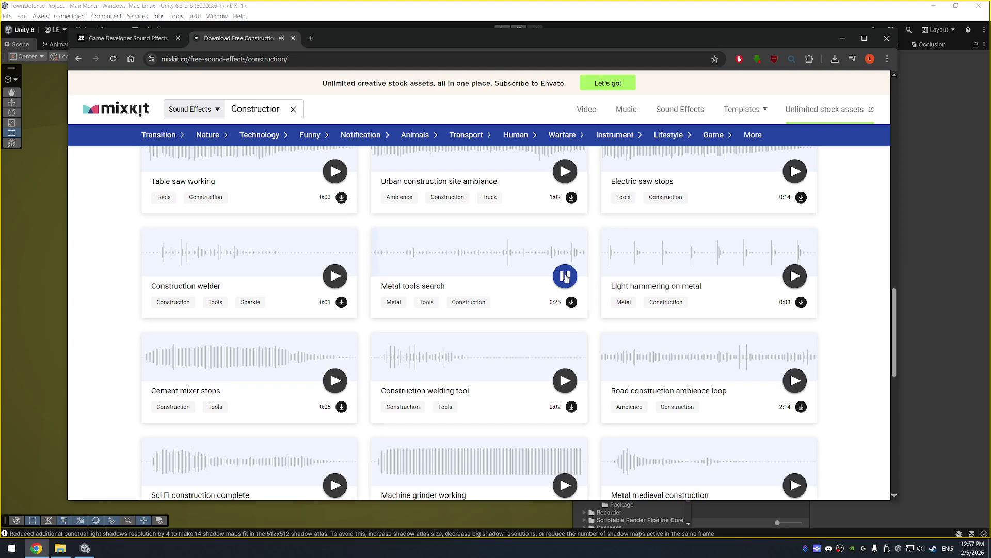
scroll(594, 351, "down", 3)
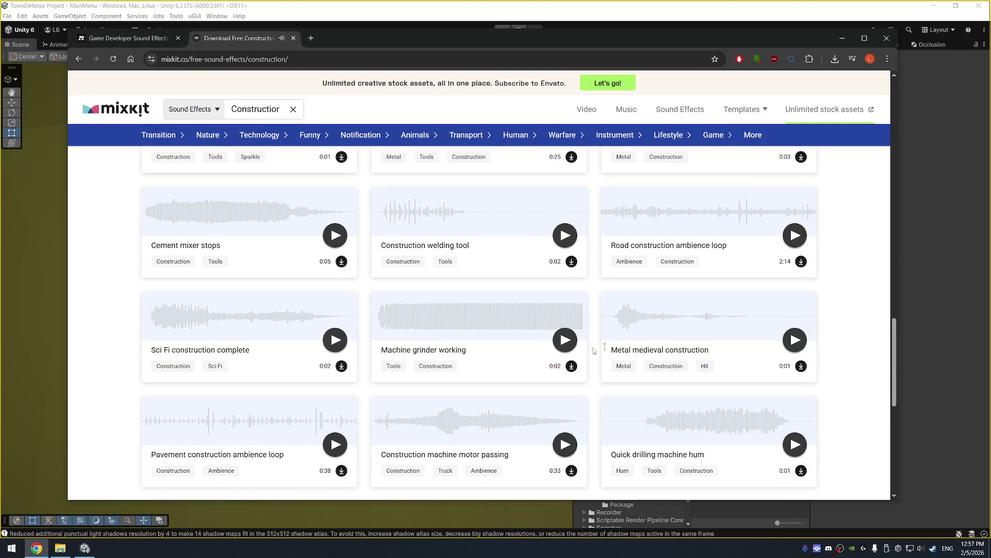
left_click(337, 340)
scroll(782, 347, "down", 5)
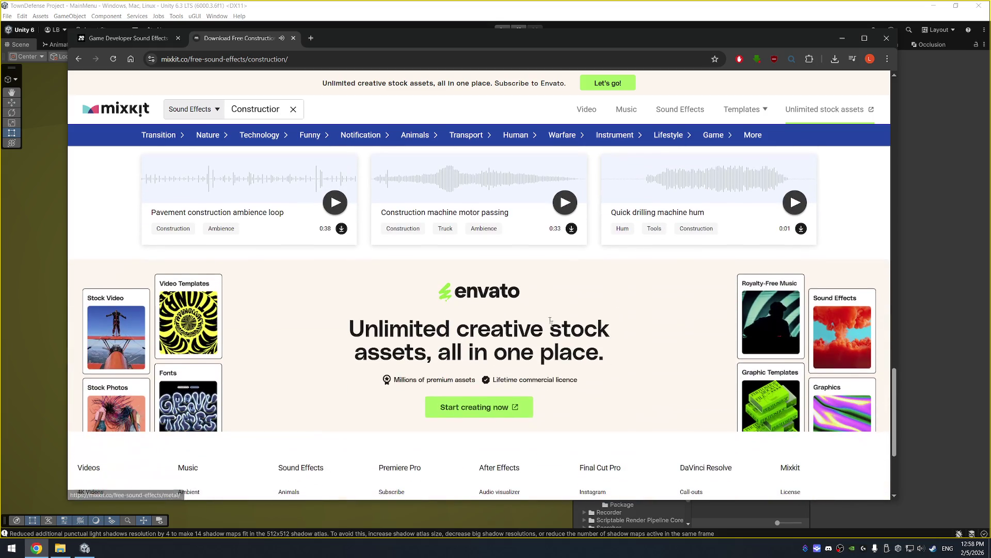
scroll(544, 277, "up", 2)
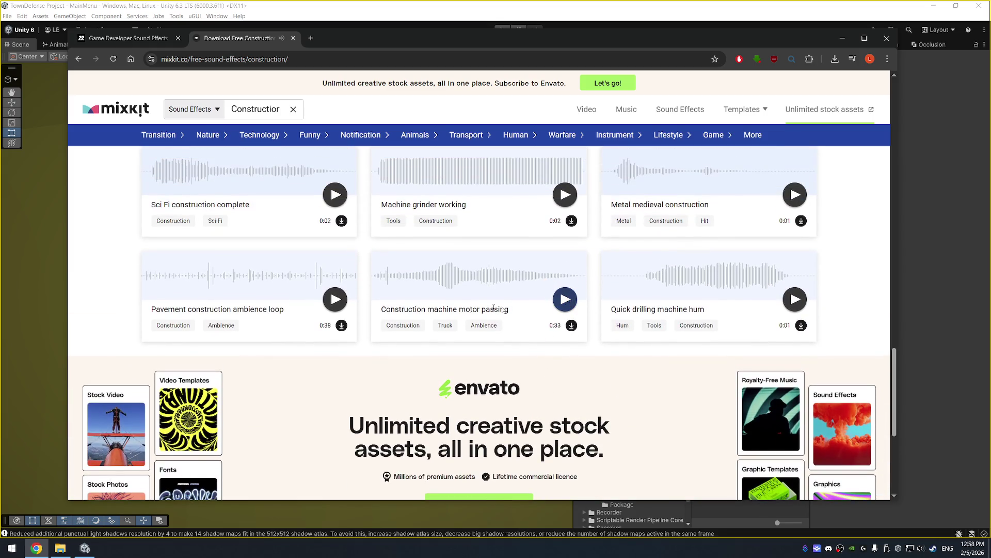
left_click(340, 302)
left_click(339, 302)
Step: Clear the 'construction' search and switch to the ZapSplat game developer sounds tab
scroll(339, 302, "up", 3)
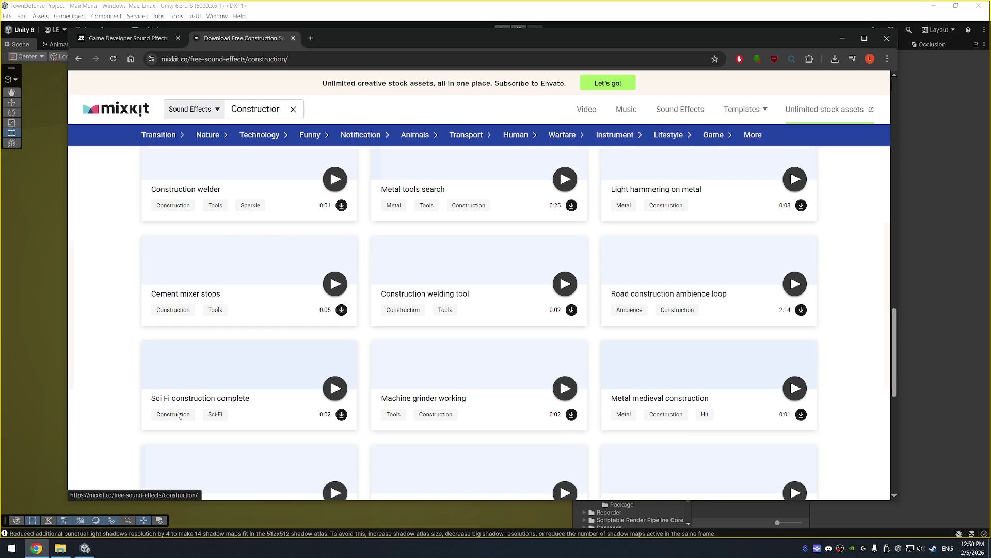
scroll(178, 417, "up", 10)
scroll(329, 353, "down", 2)
scroll(331, 340, "up", 3)
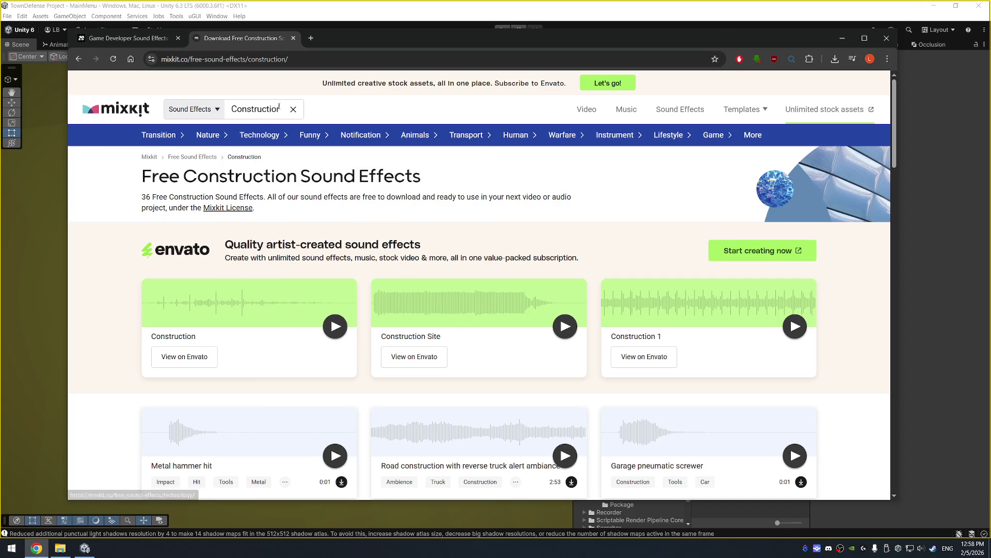
scroll(297, 333, "down", 12)
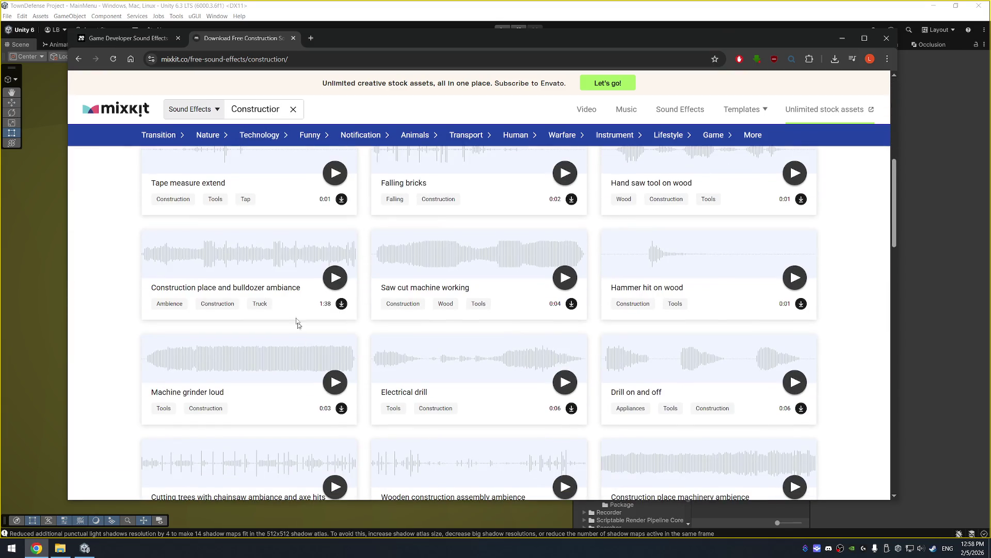
scroll(519, 289, "down", 4)
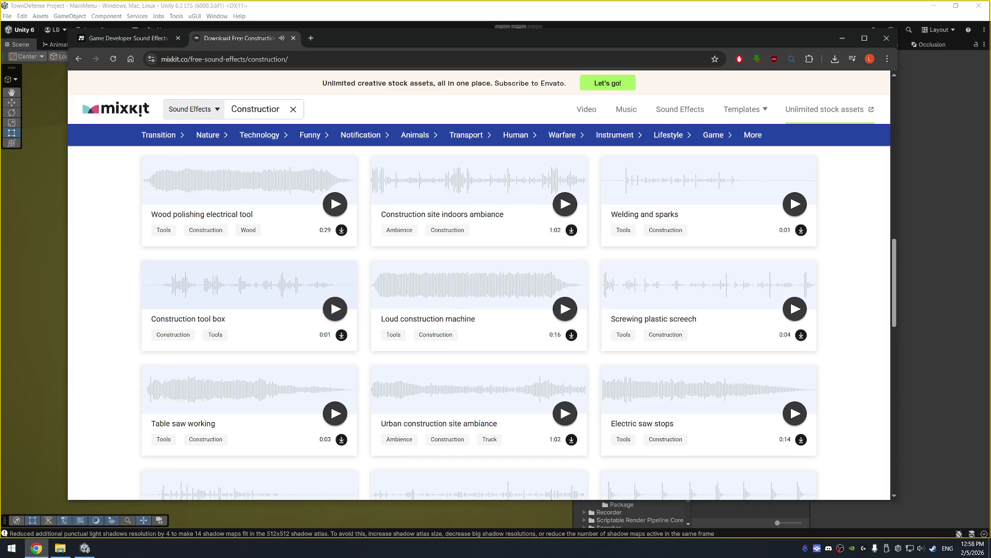
scroll(449, 331, "down", 3)
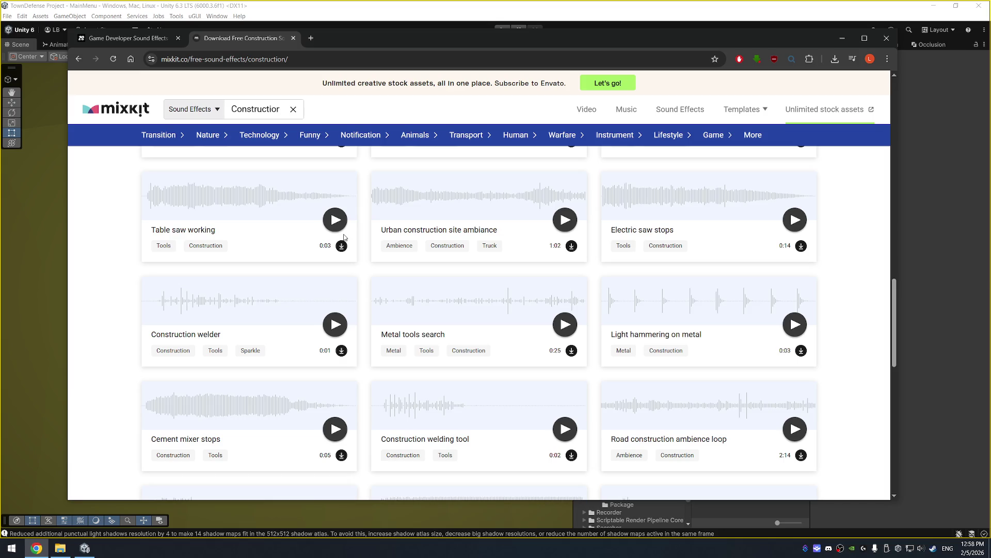
scroll(345, 236, "up", 8)
left_click(293, 109)
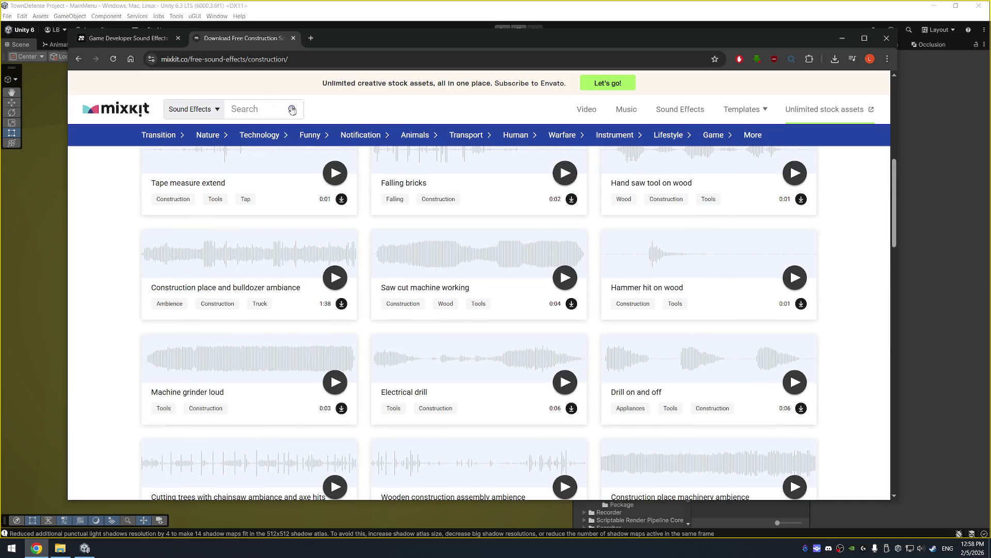
left_click(125, 39)
Step: Close the Mixkit tab, accept ZapSplat's cookies and preview the simple thud, thump sound
left_click(292, 38)
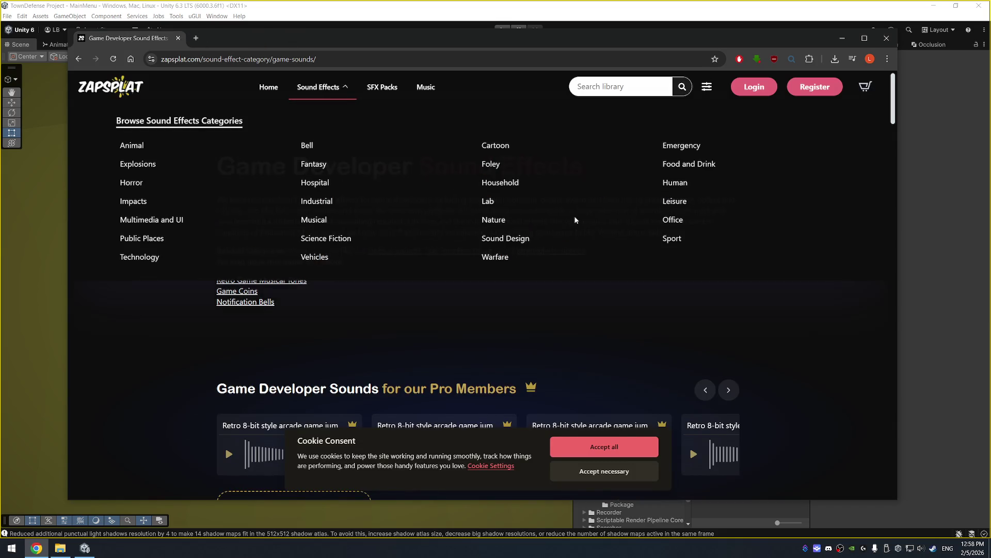
scroll(639, 372, "down", 3)
left_click(620, 449)
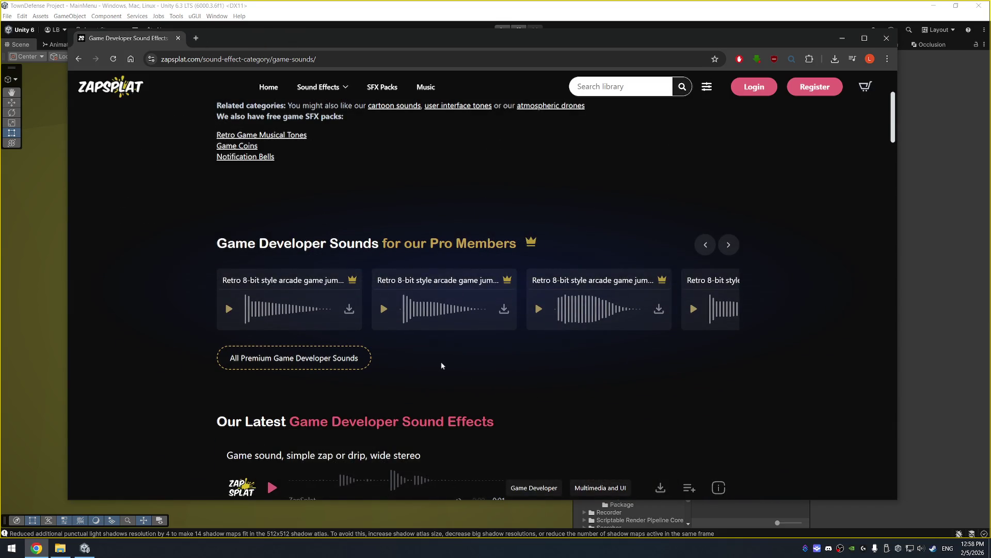
scroll(441, 361, "down", 5)
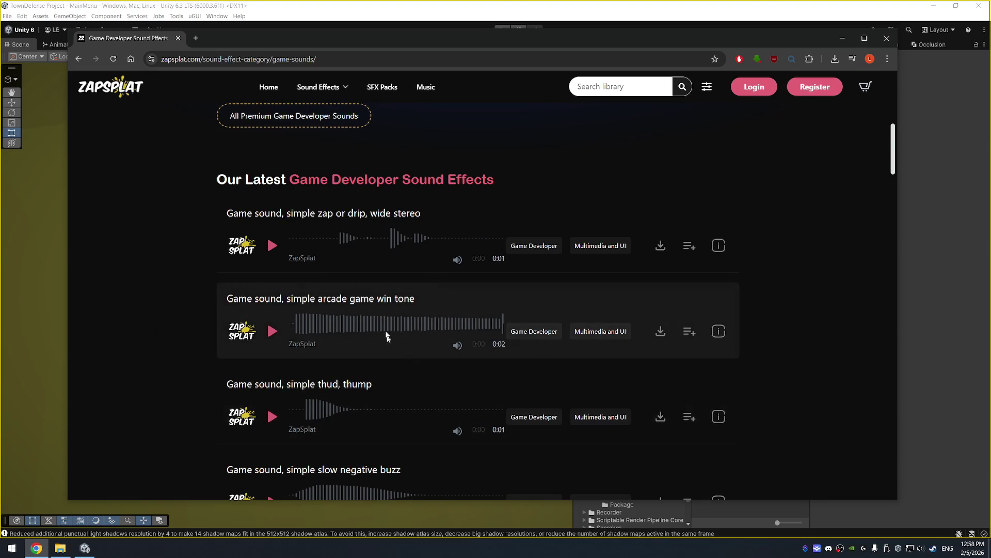
scroll(371, 336, "down", 1)
left_click(271, 368)
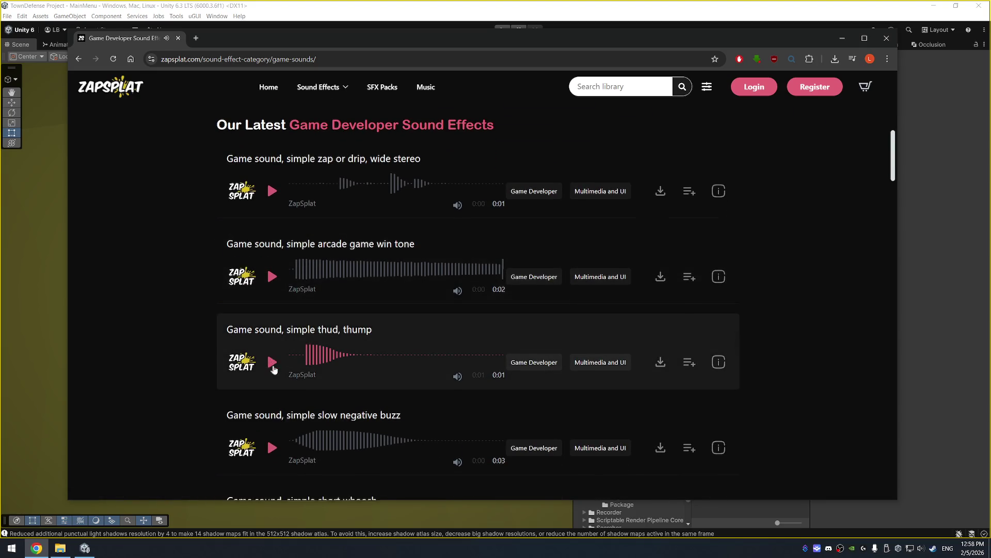
scroll(289, 357, "down", 3)
scroll(310, 347, "up", 8)
Step: Search ZapSplat for 'construction', browse the Construction Zone Lite pack, then navigate back
left_click(625, 92)
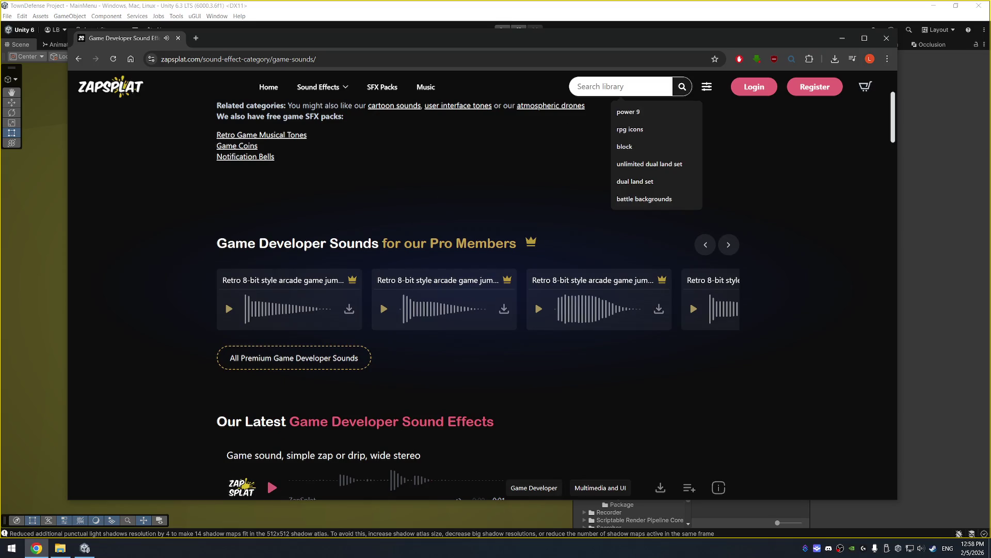
type("construction")
key("Return")
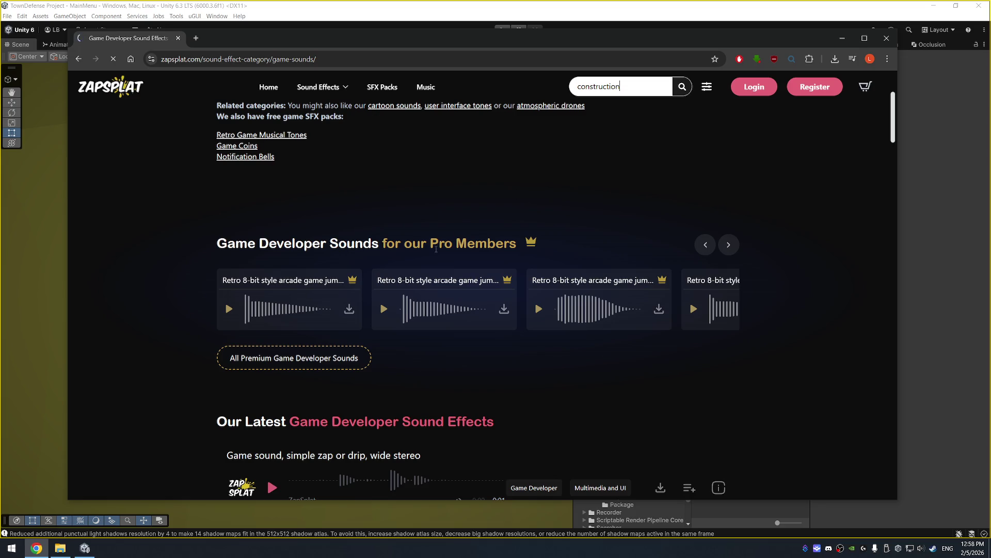
scroll(416, 250, "down", 3)
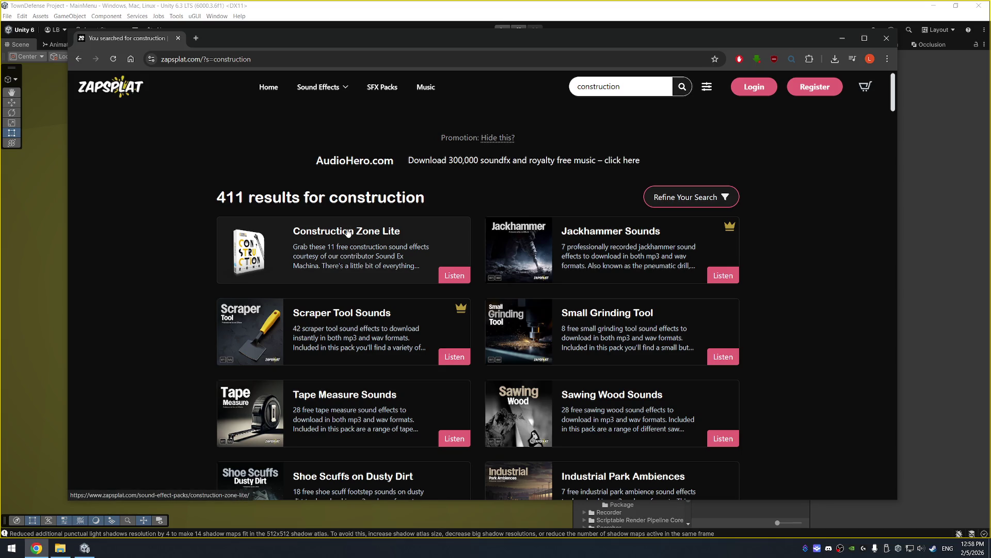
left_click(347, 232)
scroll(501, 258, "down", 4)
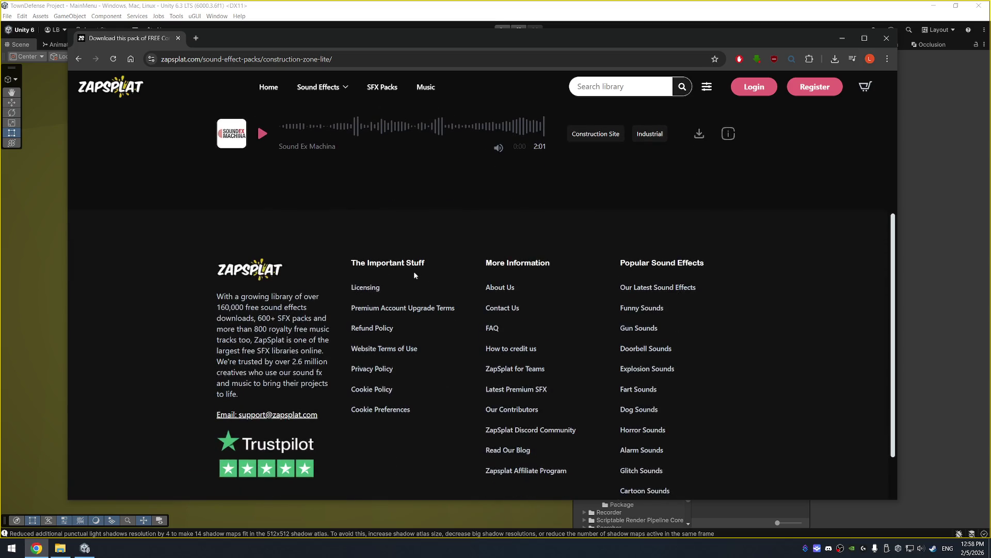
scroll(414, 271, "up", 4)
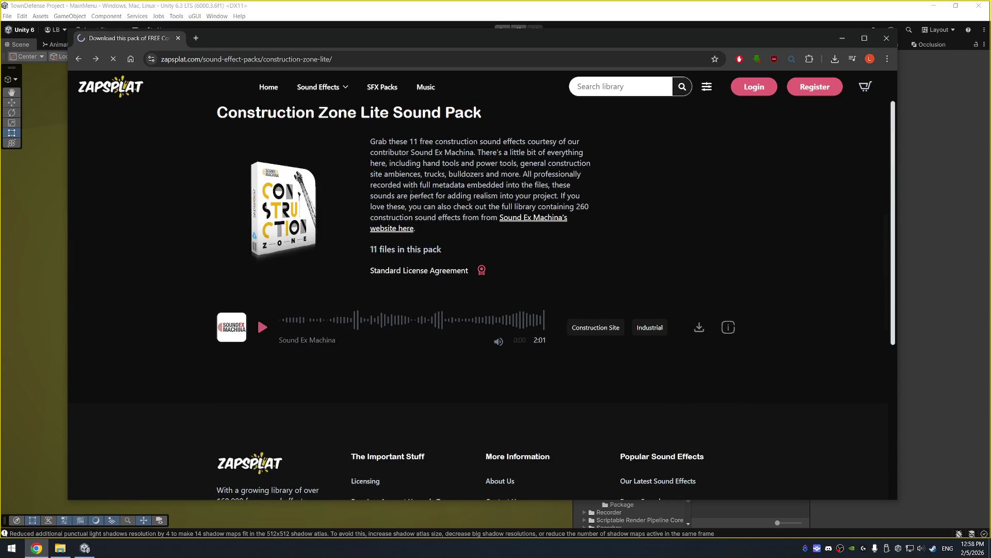
key("alt+Left")
key("alt+Left")
key("alt+Left")
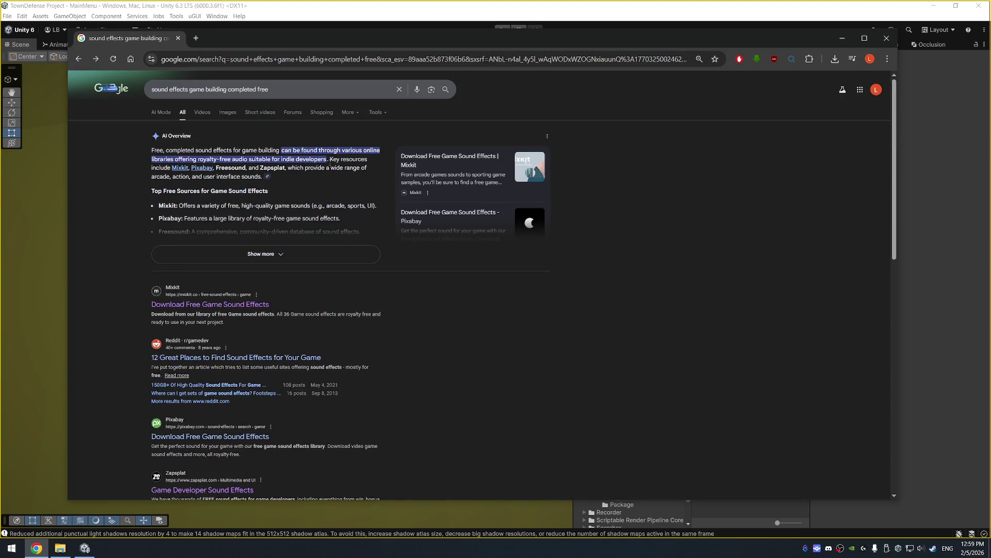
Step: Go back to Google, load Artlist and search its sound effects for 'construction'
key("alt+Left")
left_click(360, 58)
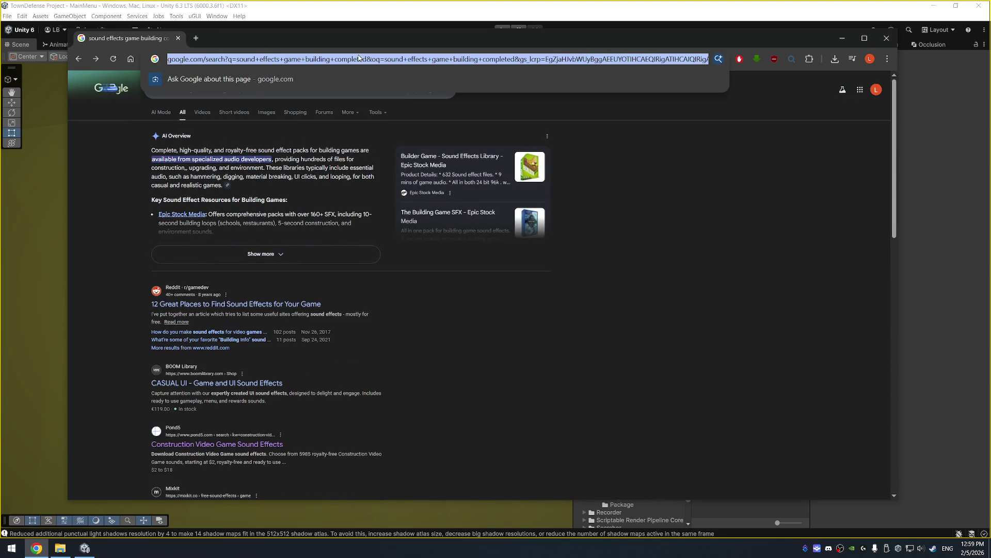
type("artlist.")
key("Return")
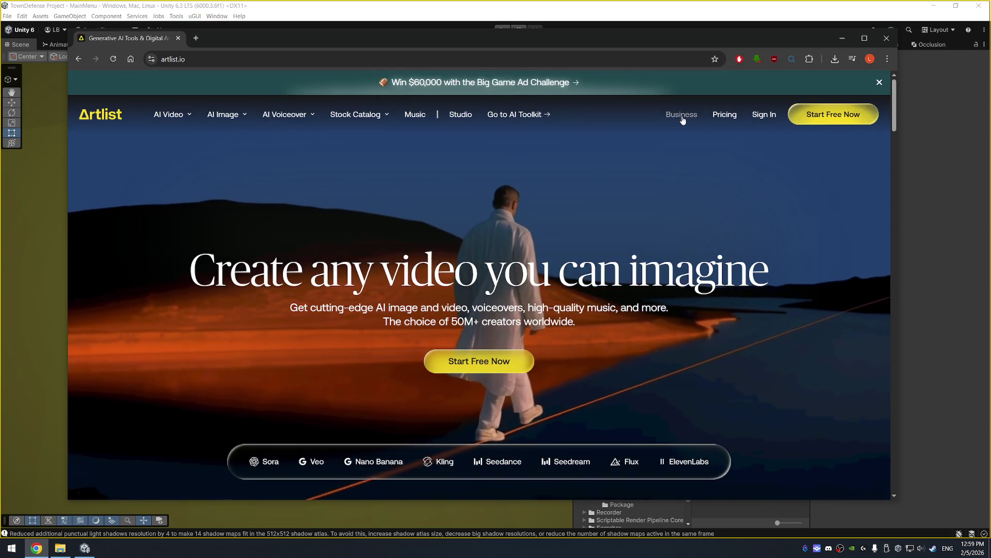
mouse_move(279, 112)
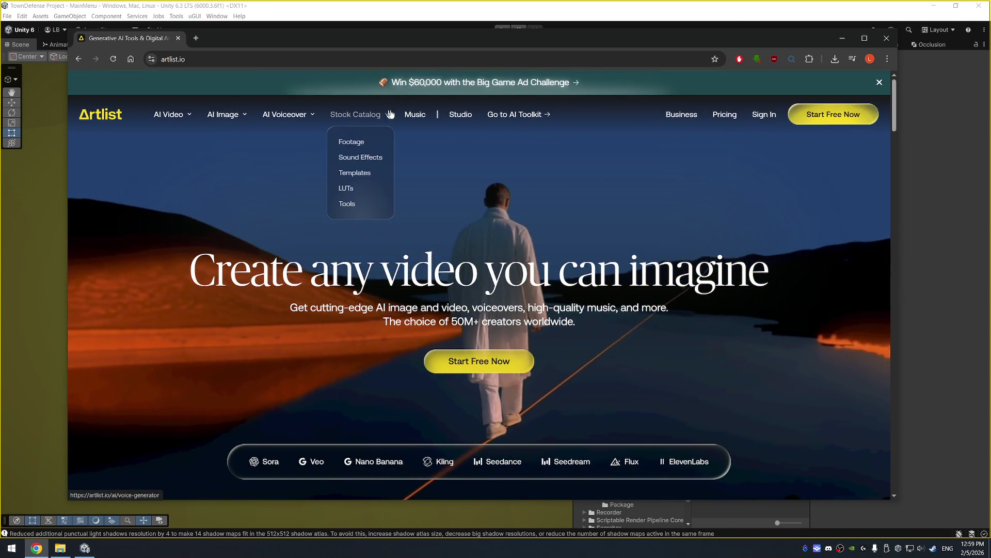
mouse_move(363, 125)
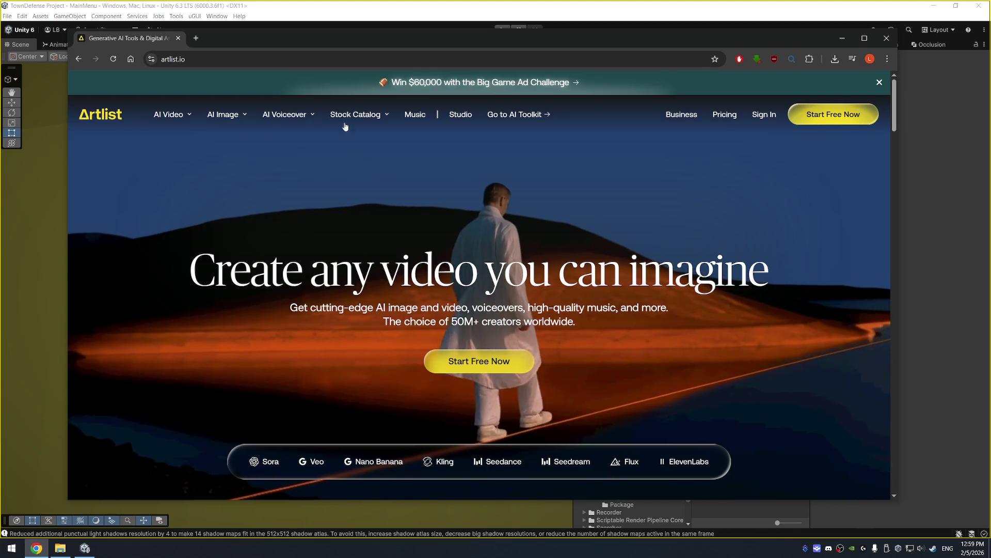
mouse_move(328, 114)
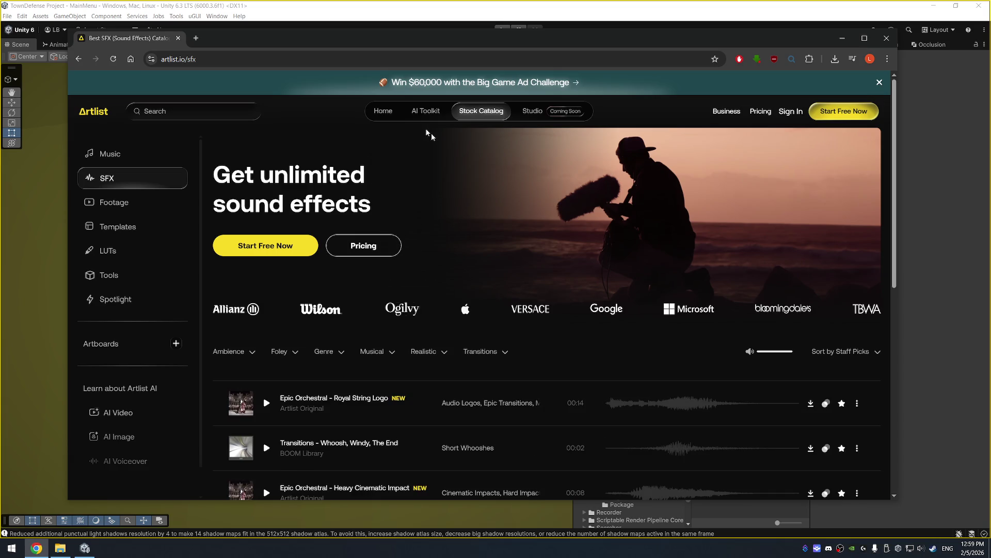
left_click(236, 110)
type("c")
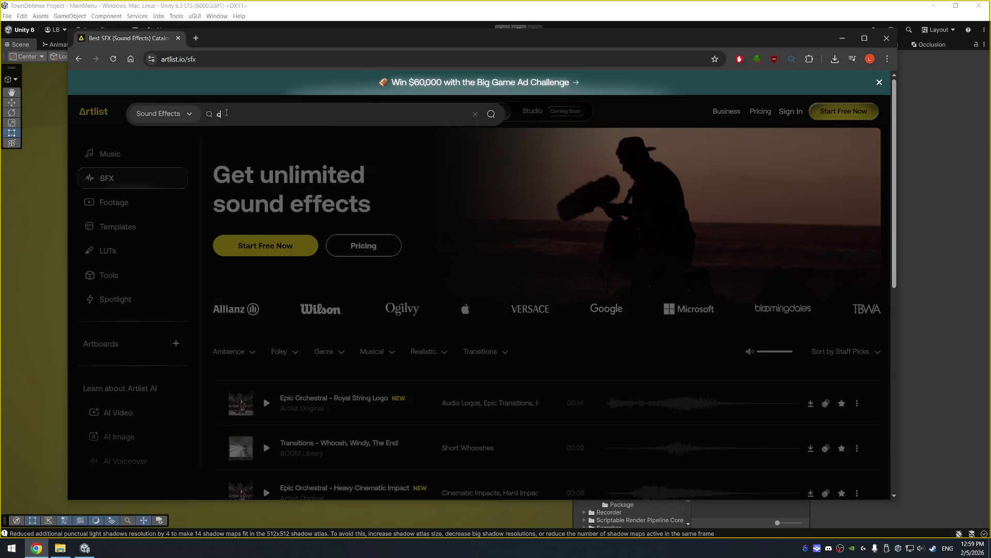
type("onstruction")
key("Return")
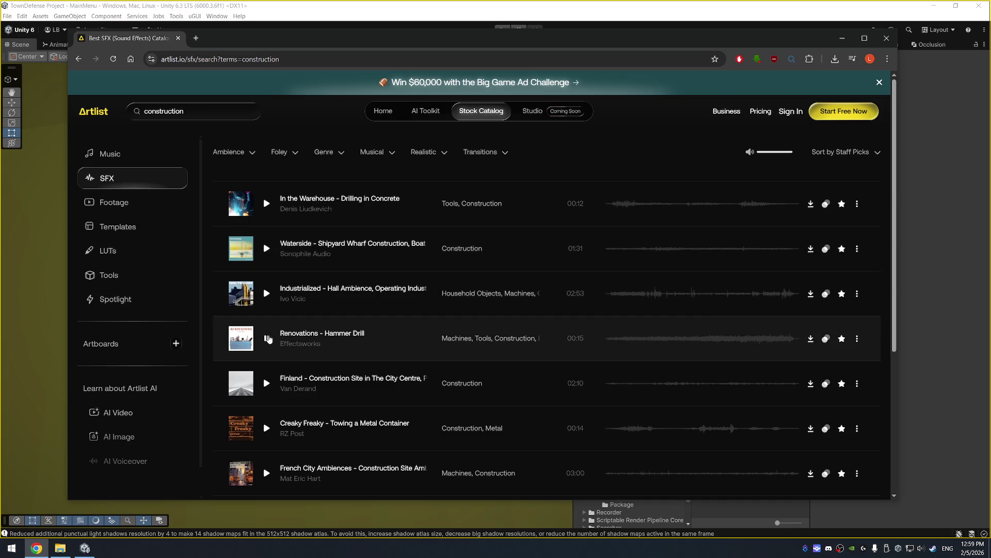
Step: Preview the Hammer Drill, Power Tools and Building Site clips, then return to artlist.io/sfx
left_click(267, 338)
scroll(268, 338, "down", 5)
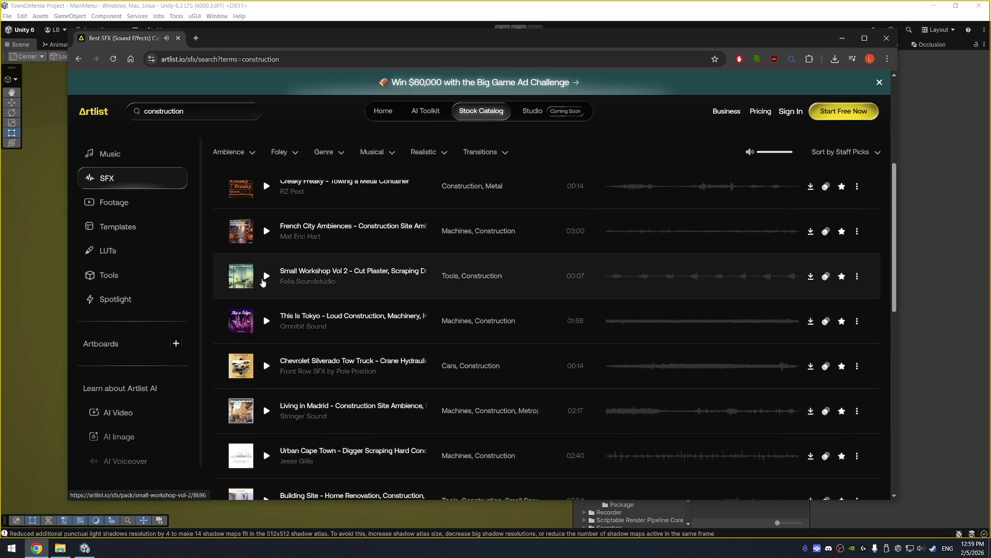
scroll(249, 338, "down", 4)
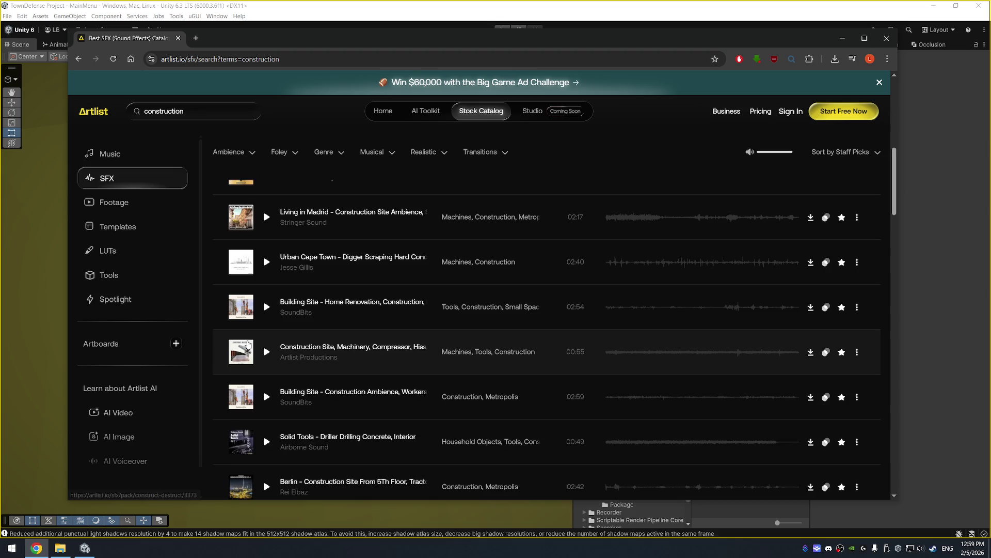
scroll(249, 341, "down", 5)
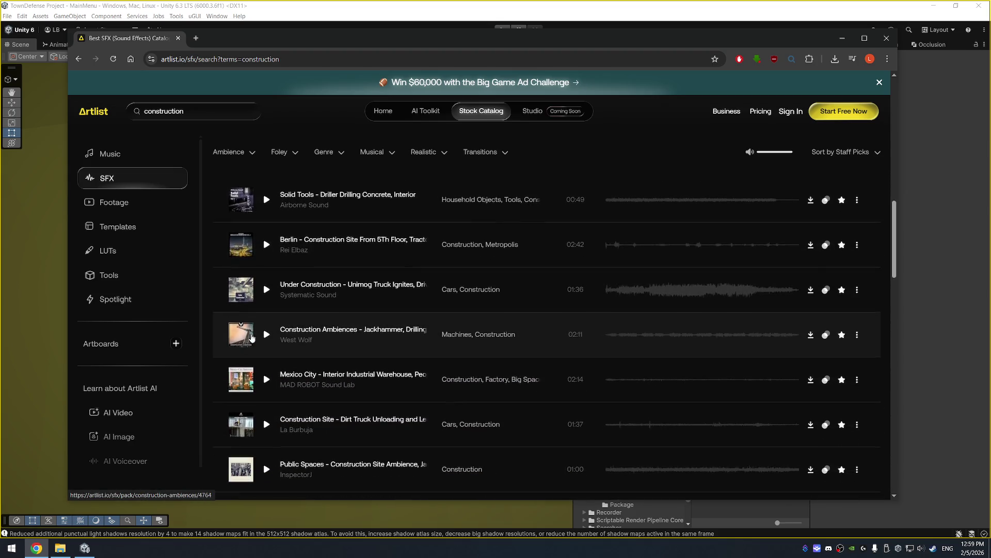
scroll(272, 315, "down", 2)
scroll(276, 305, "down", 6)
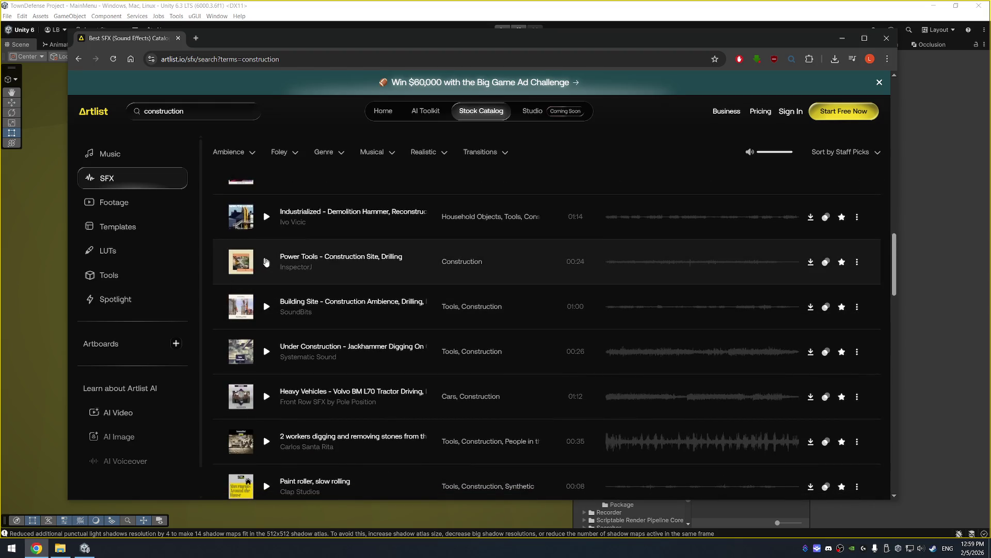
left_click(267, 262)
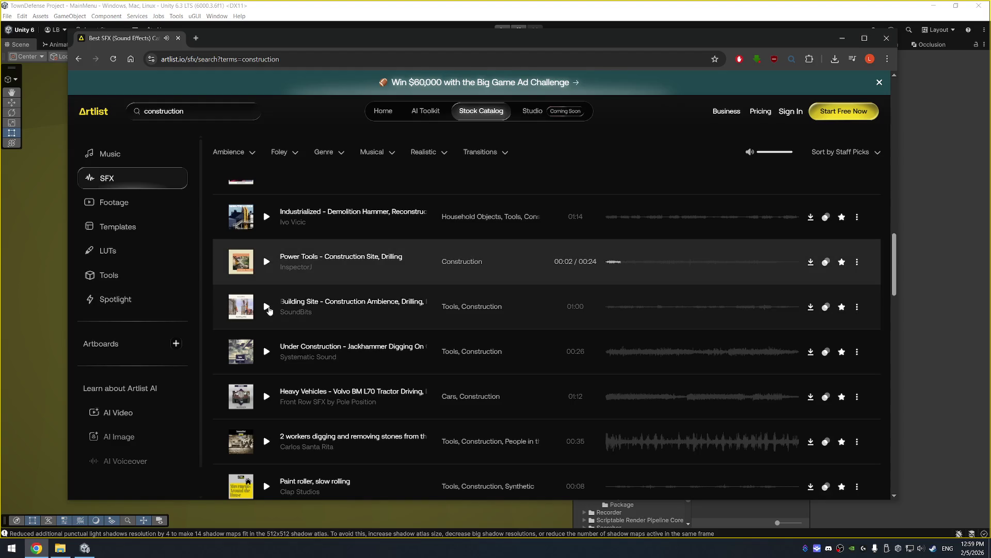
left_click(267, 308)
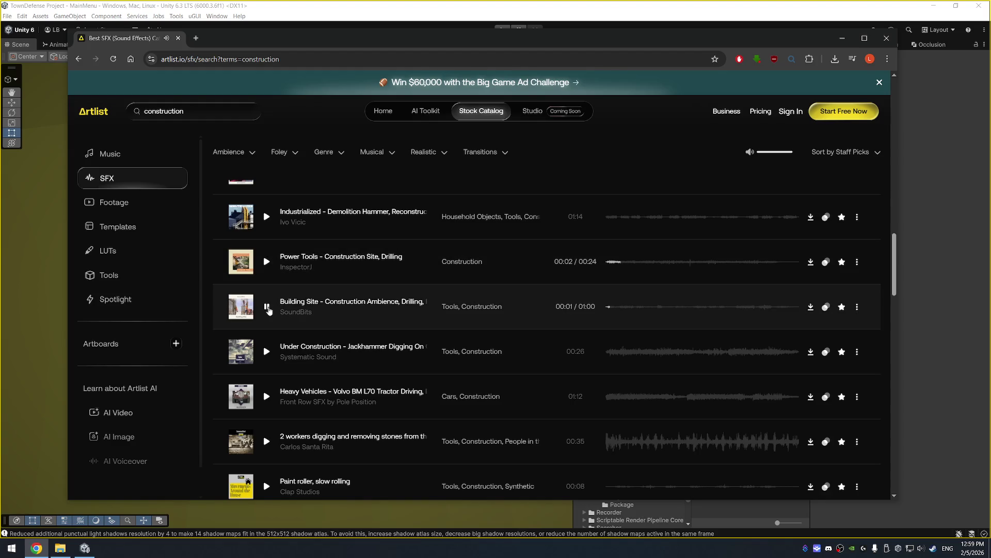
key("alt+Left")
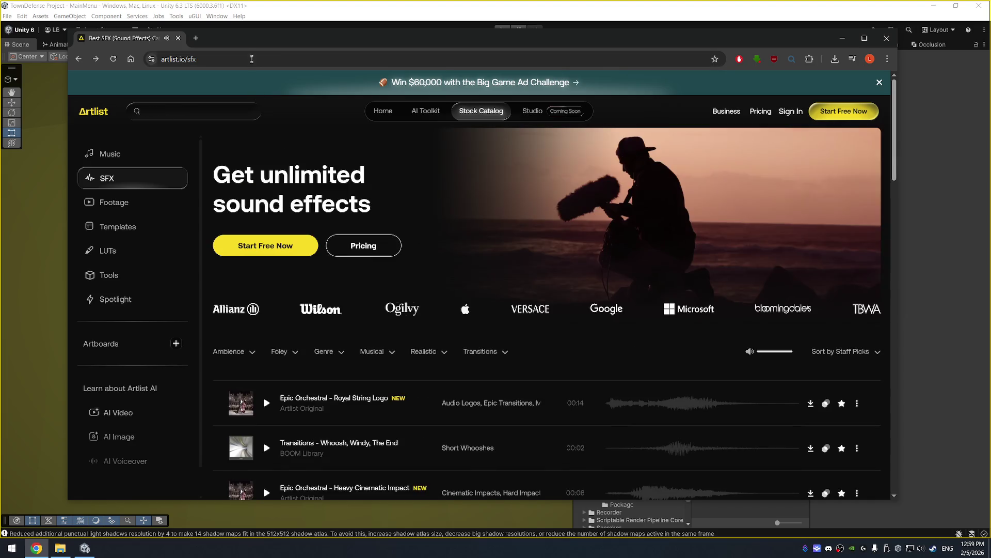
Step: Search 'building completed sound effect free sfx' and open the Uppbeat and ZapSplat results in new tabs
left_click(252, 58)
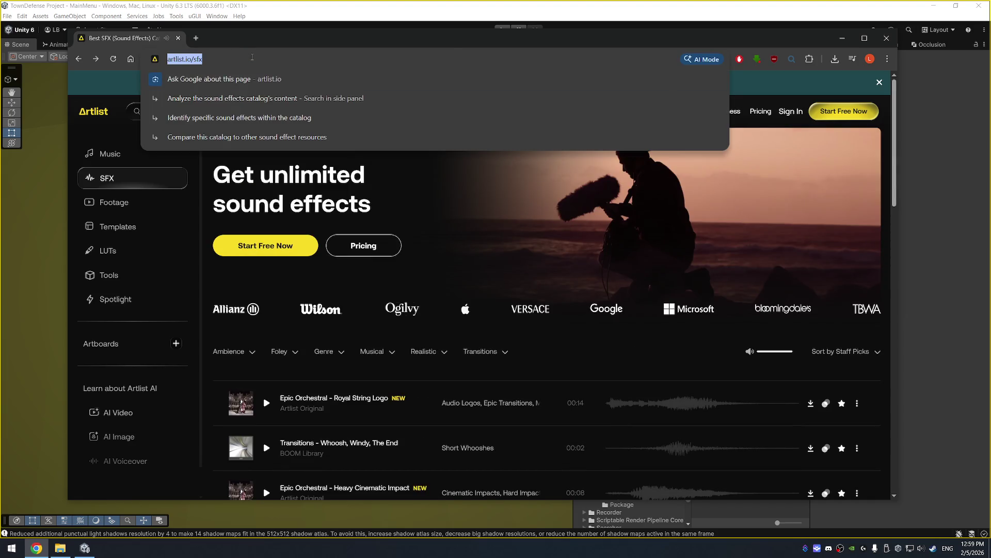
type("building compl")
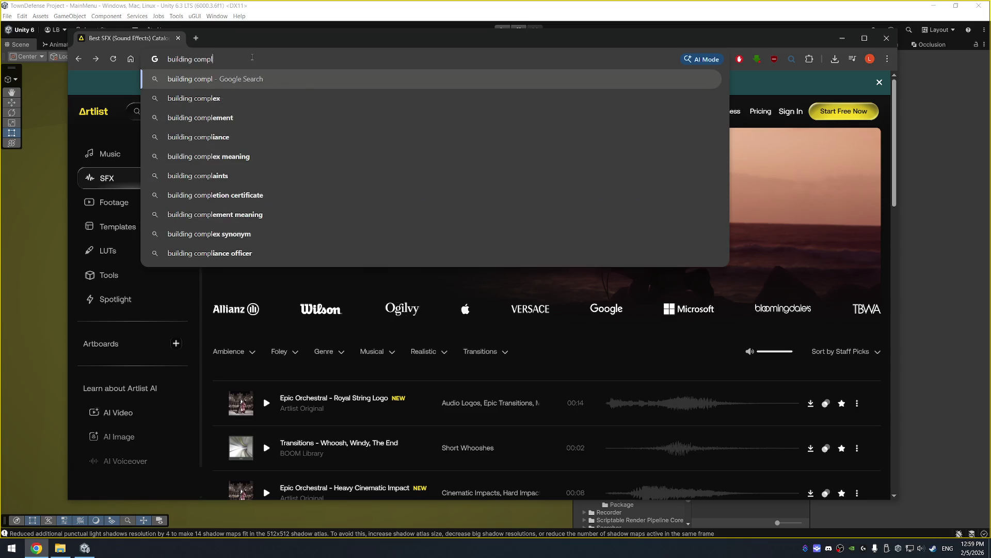
type("eted sound ef")
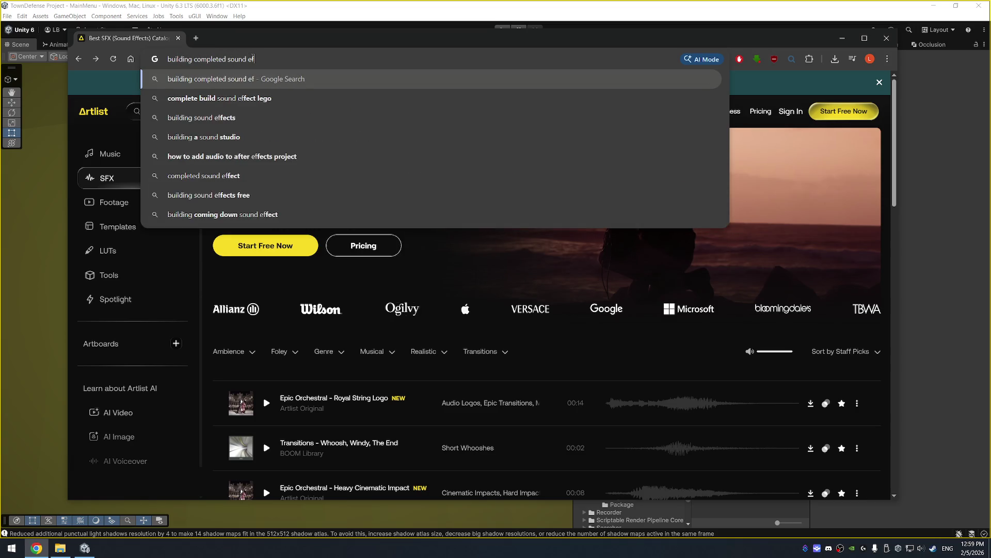
type("fect free sfx")
key("Return")
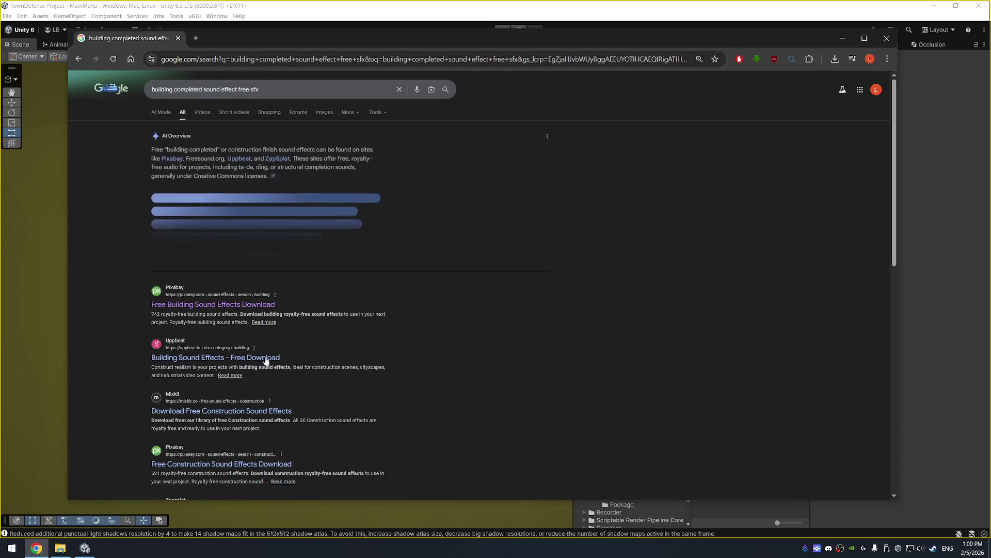
right_click(266, 361)
left_click(294, 370)
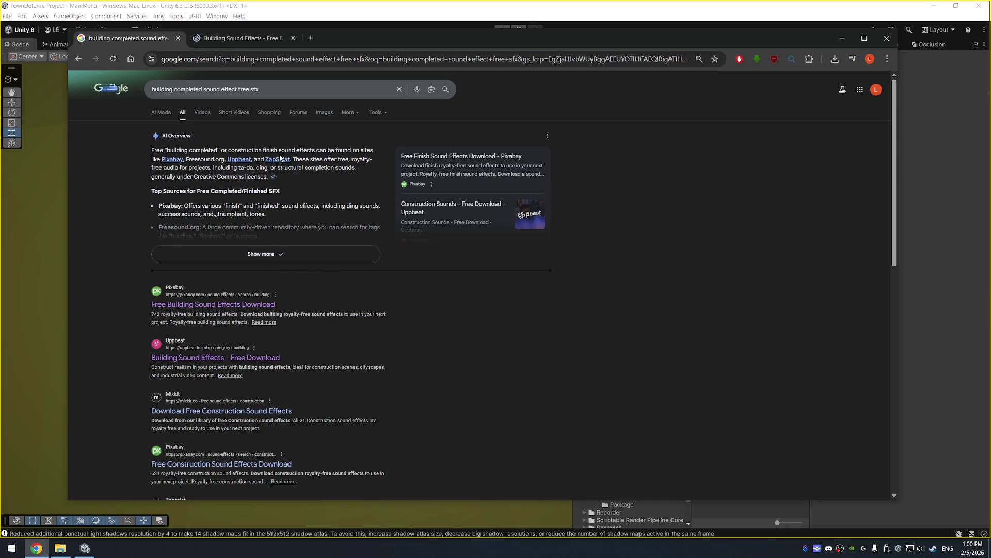
right_click(280, 158)
left_click(305, 166)
Step: Add 'game' to the query and open the Reddit post offering 18 free SFX sounds
scroll(224, 309, "down", 5)
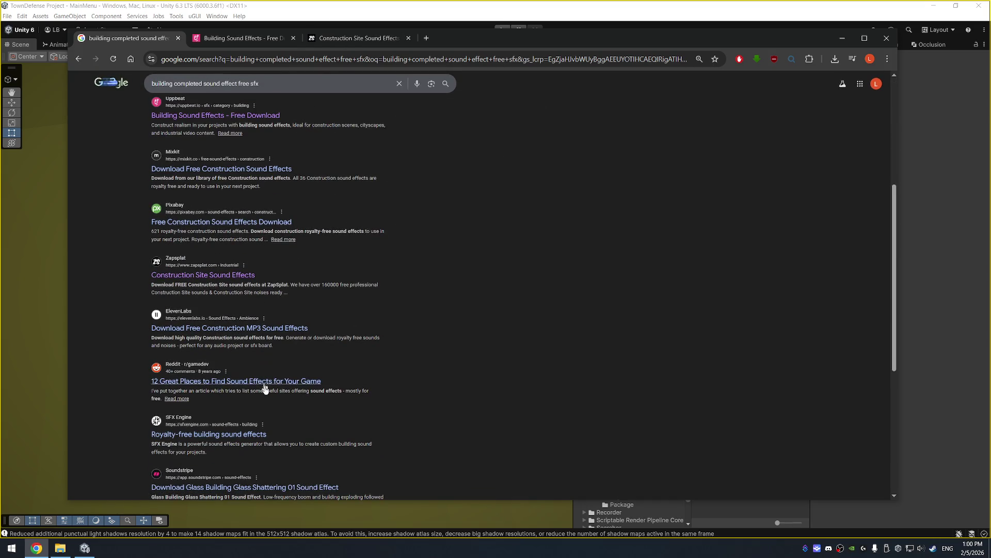
scroll(289, 232, "up", 5)
left_click(307, 86)
type("g")
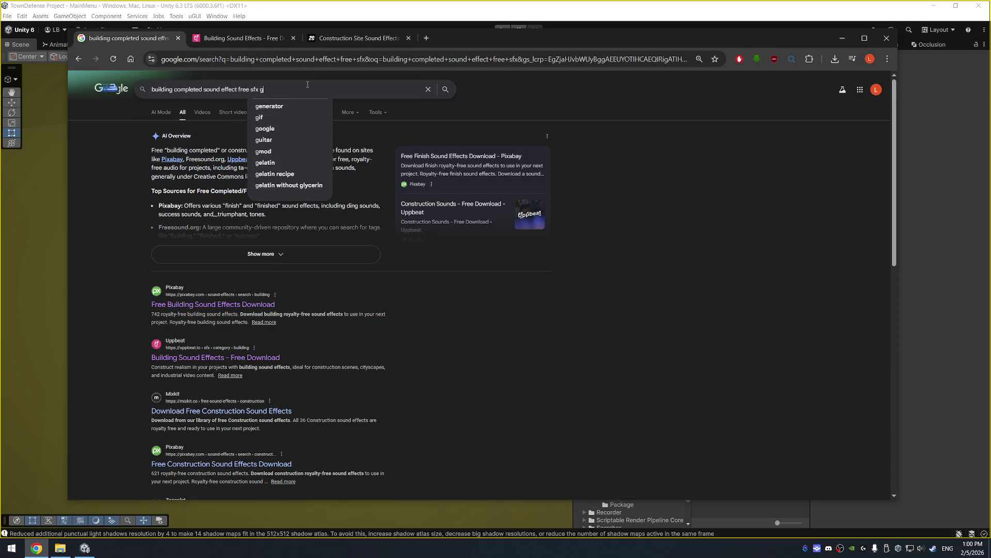
type("ame")
key("Return")
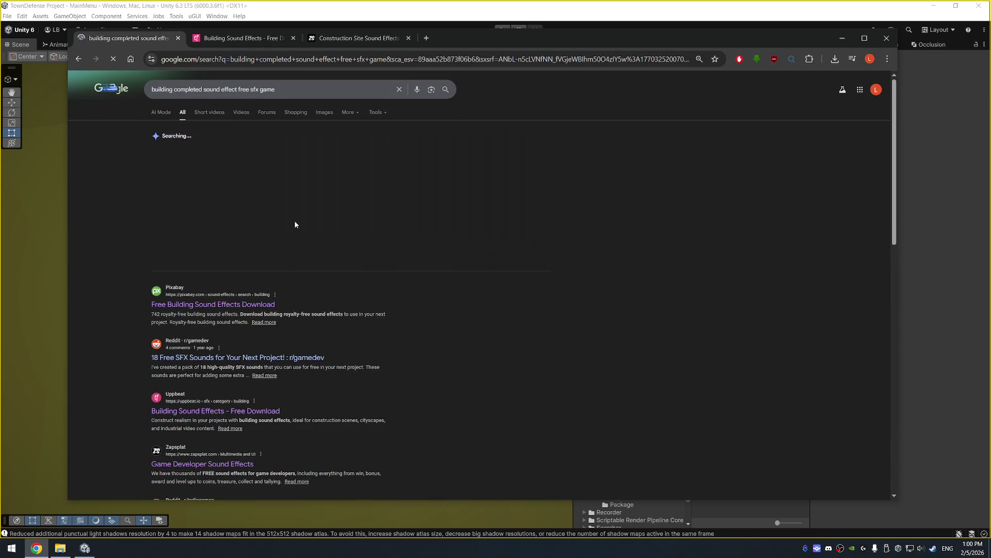
left_click(356, 356)
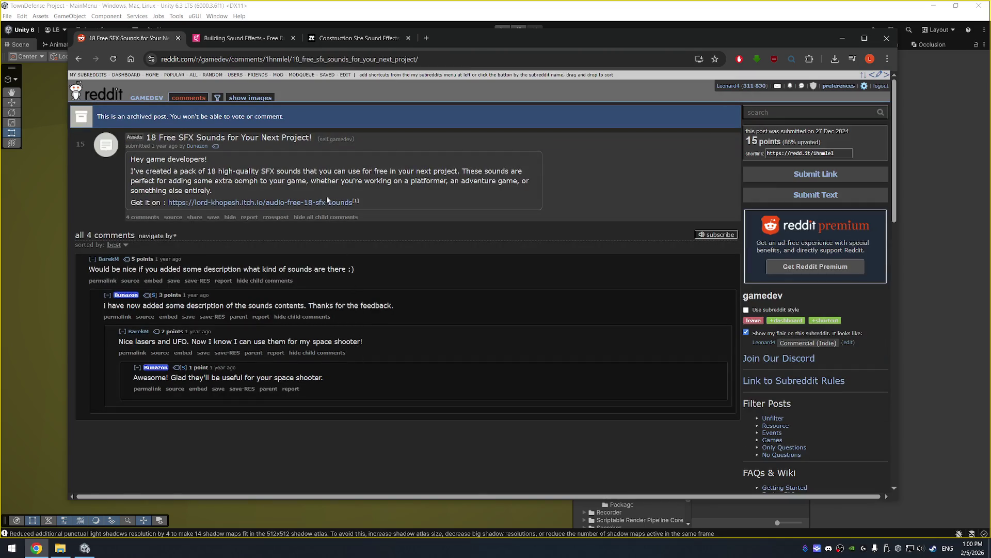
Step: Follow the link to itch.io's 'Audio - Free 30+ SFX sounds' page, expand More information, and view its .wav screenshot
left_click(326, 205)
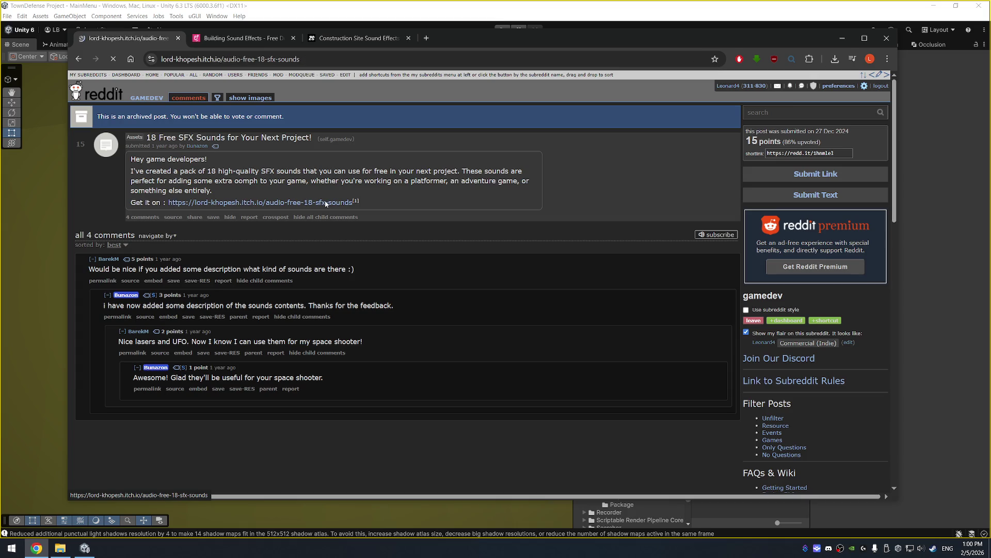
scroll(422, 253, "down", 3)
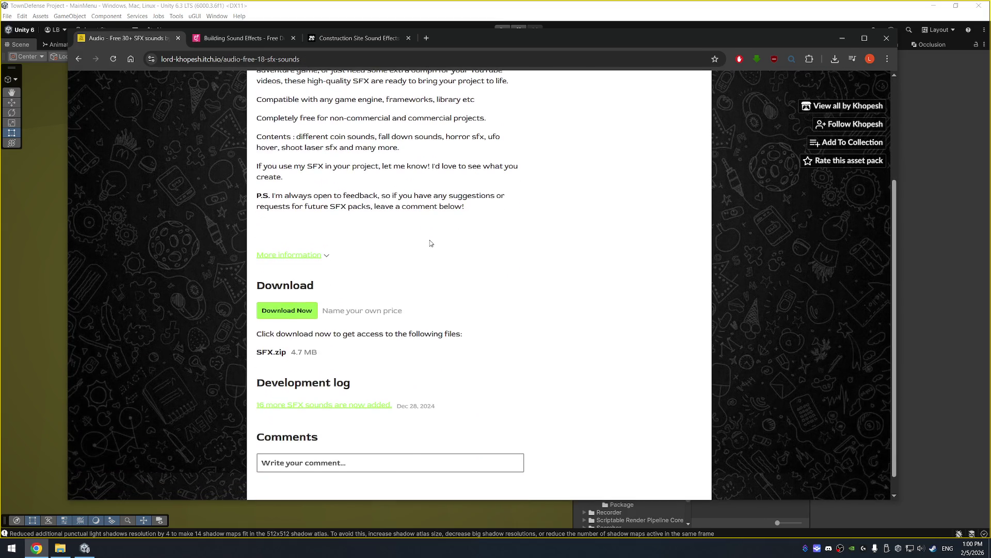
left_click(324, 255)
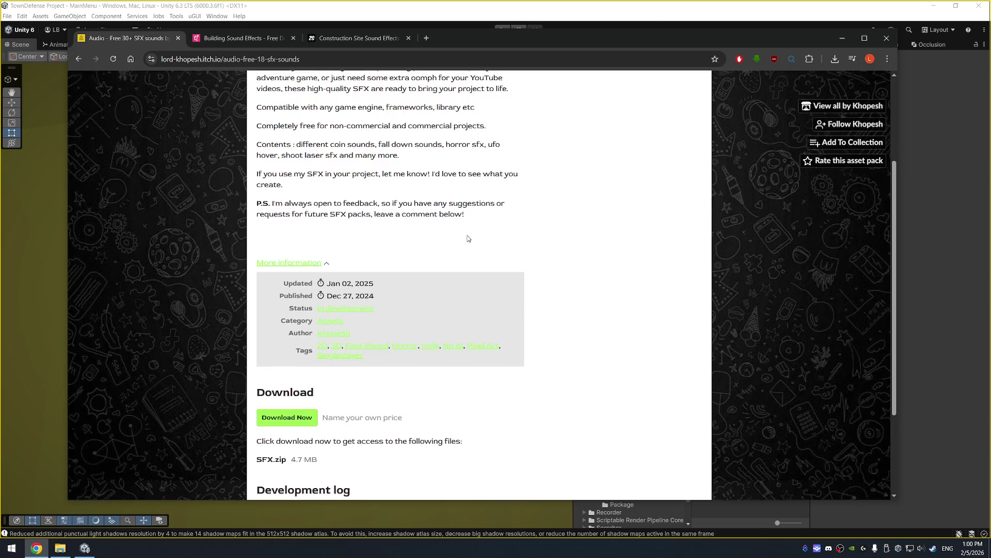
scroll(349, 254, "up", 3)
left_click(563, 155)
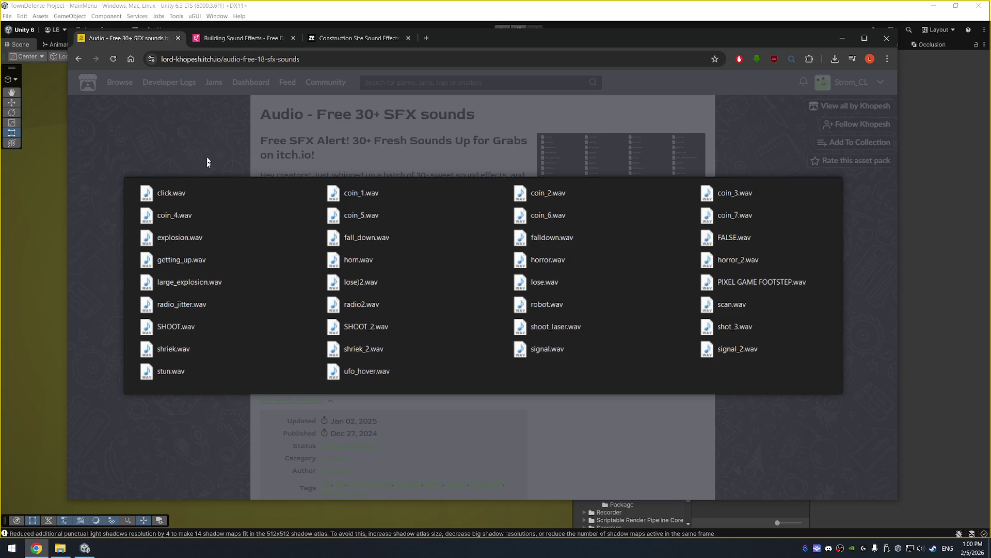
left_click(207, 135)
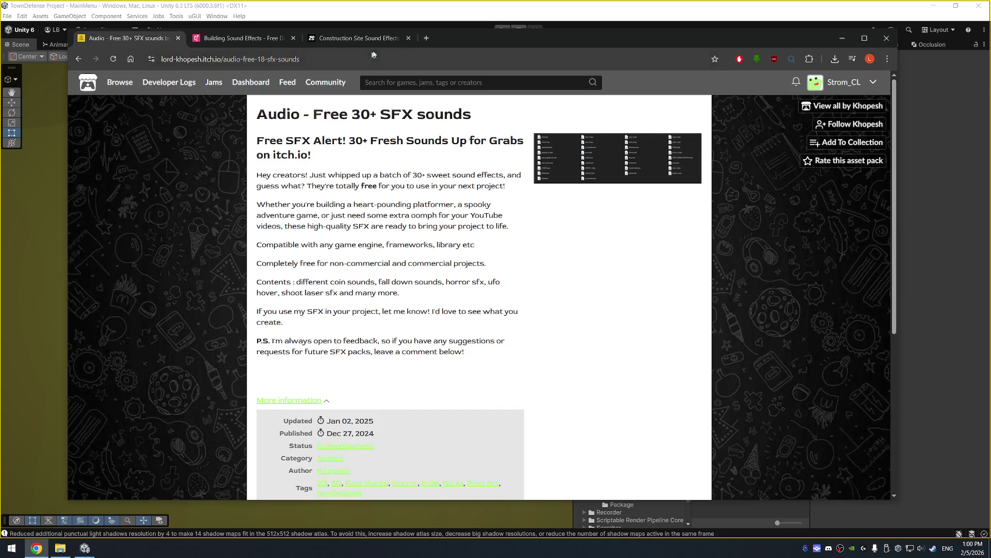
Step: Preview Hammering a nail, Video game - building upgrade, Stone building rubble smash, and two Game tools sounds
left_click(238, 40)
scroll(248, 204, "down", 3)
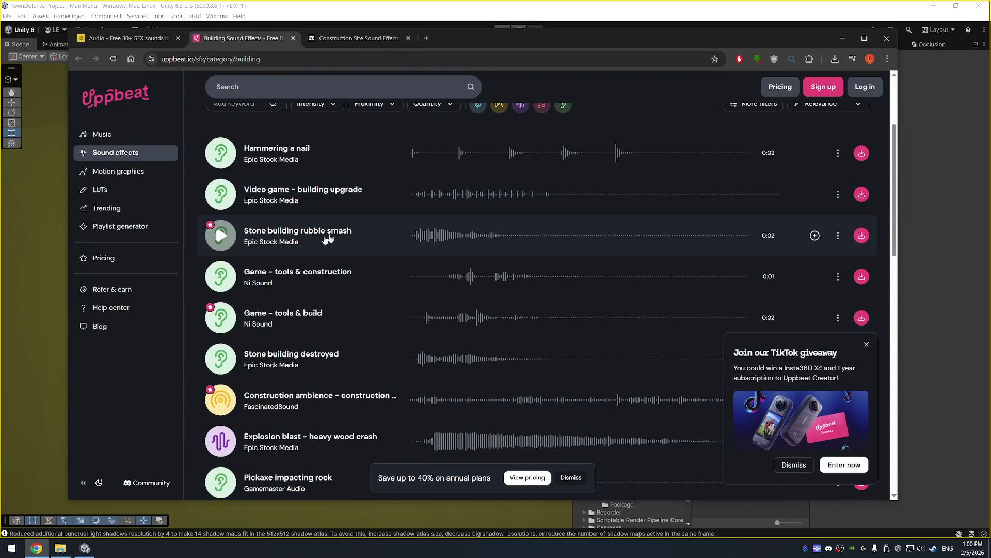
left_click(221, 153)
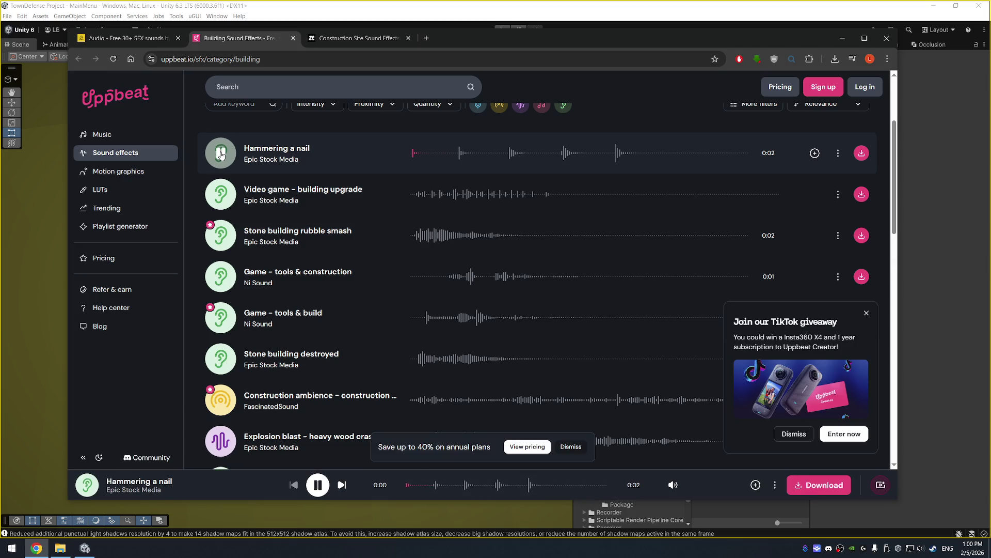
left_click(221, 195)
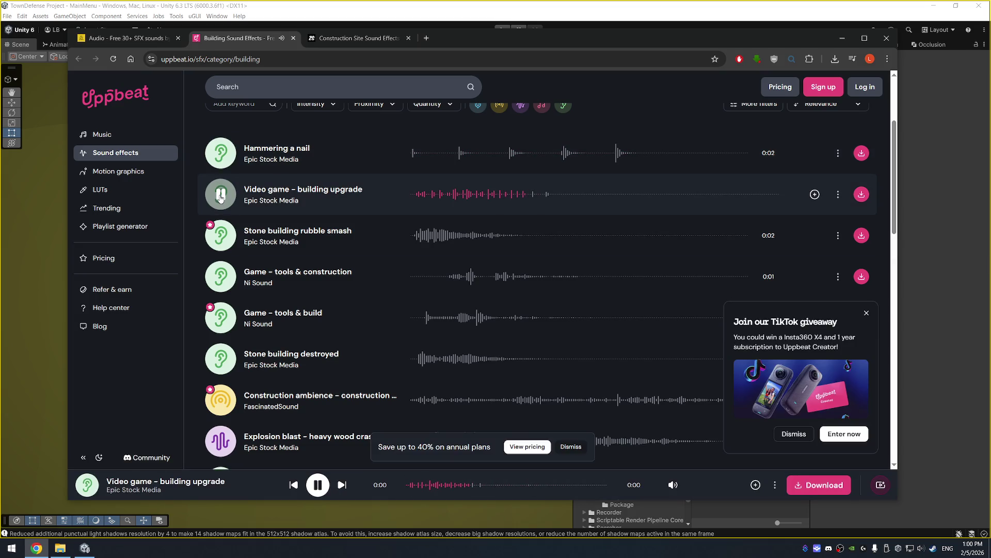
left_click(222, 236)
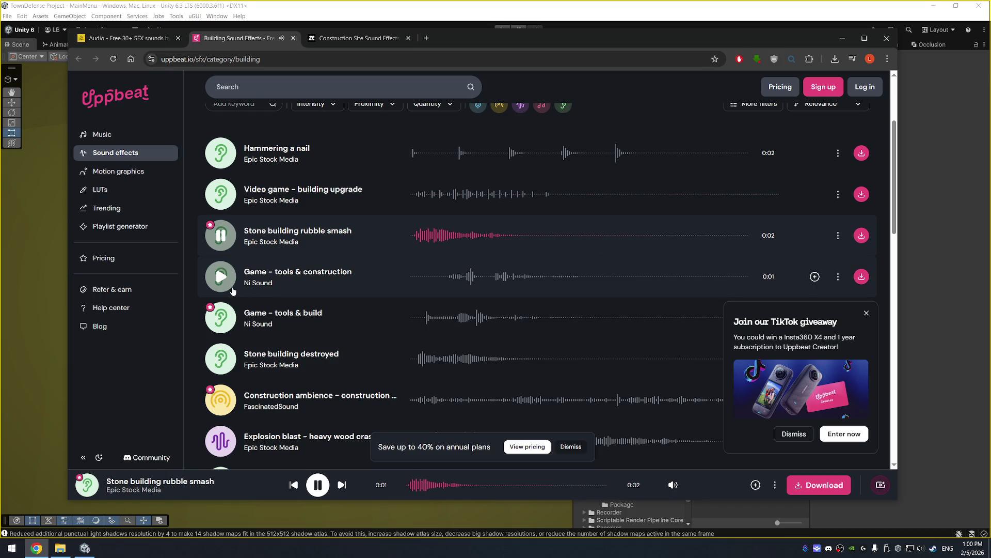
left_click(221, 278)
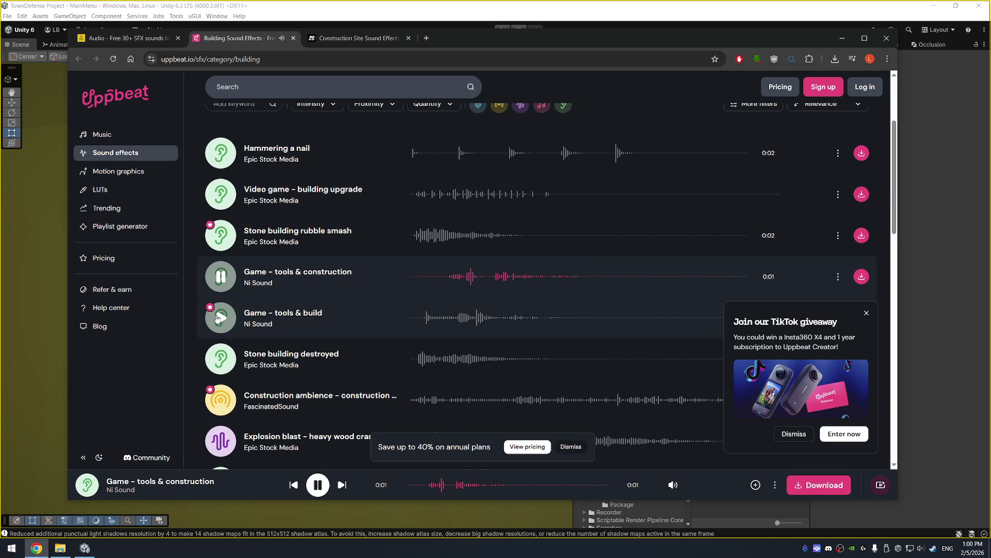
left_click(220, 318)
Step: Preview construction ambience, heavy wood crash, Construction ambience – building site and Game – tools building
scroll(220, 305, "down", 3)
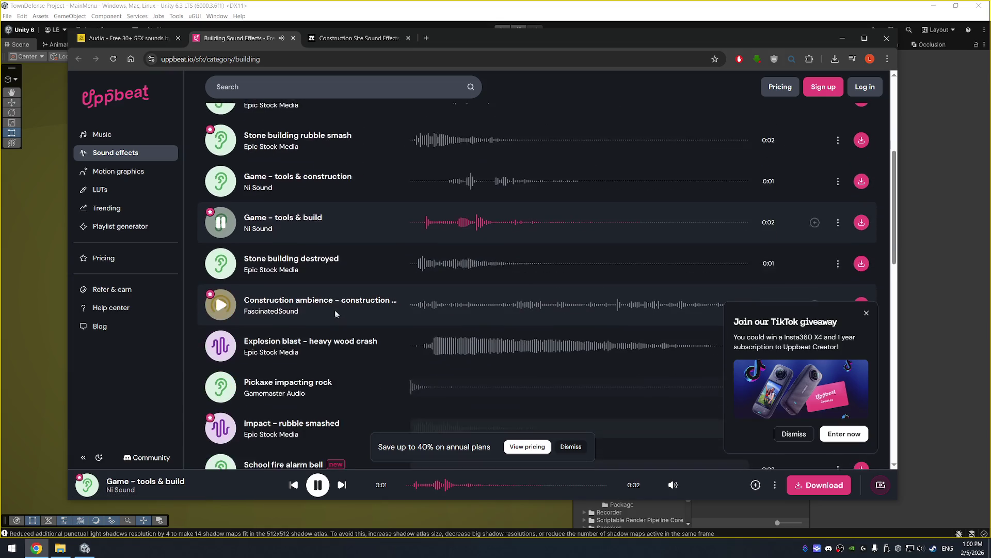
left_click(220, 254)
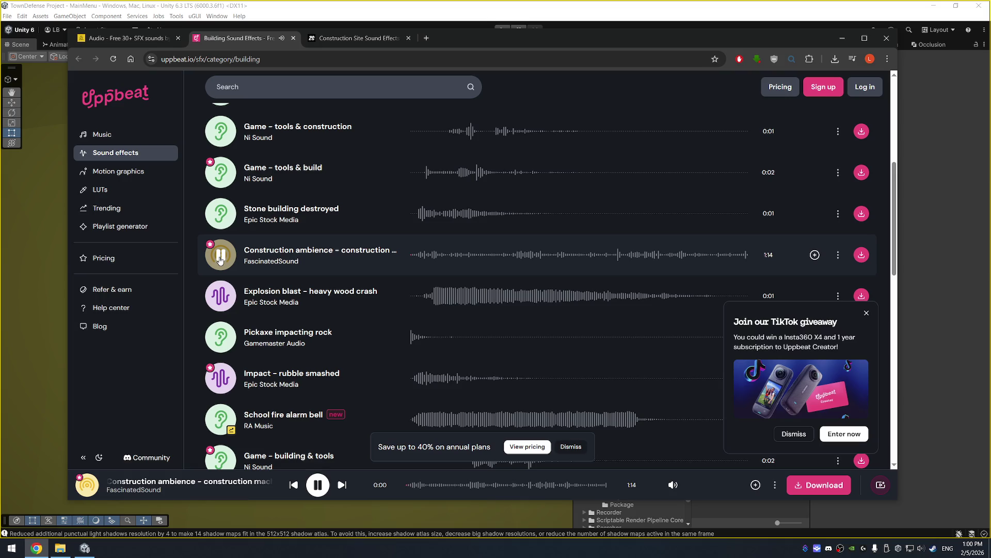
left_click(220, 295)
scroll(347, 280, "down", 2)
scroll(347, 280, "down", 2)
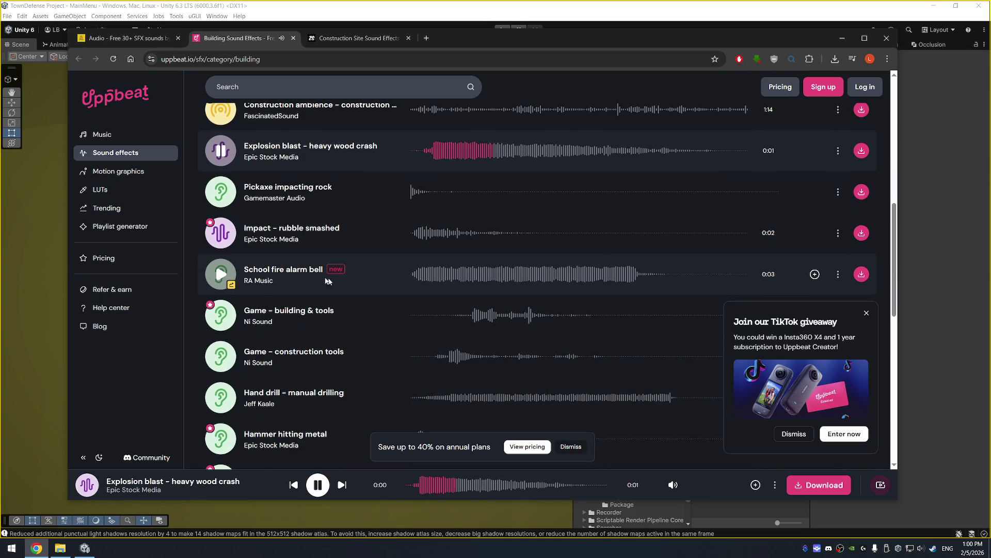
scroll(379, 274, "down", 3)
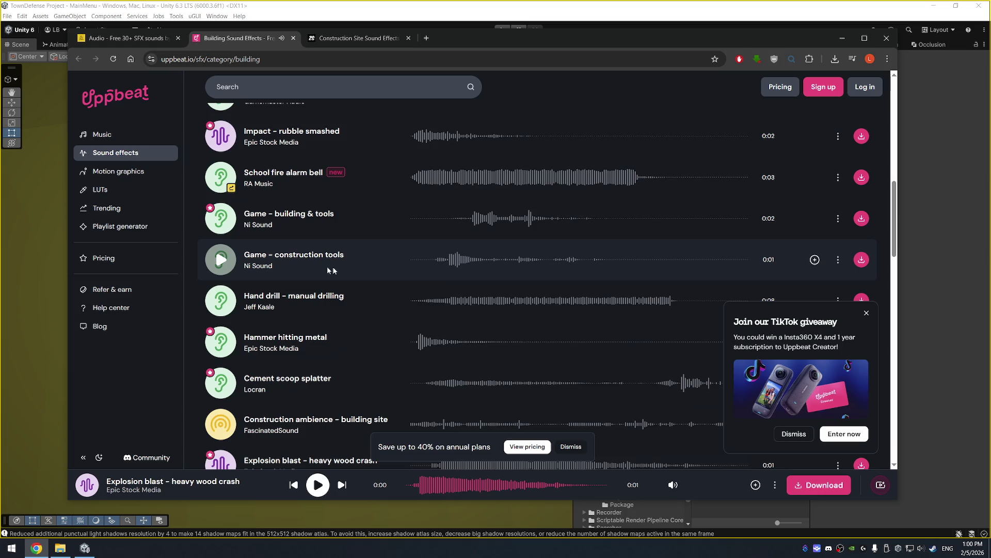
scroll(284, 279, "down", 5)
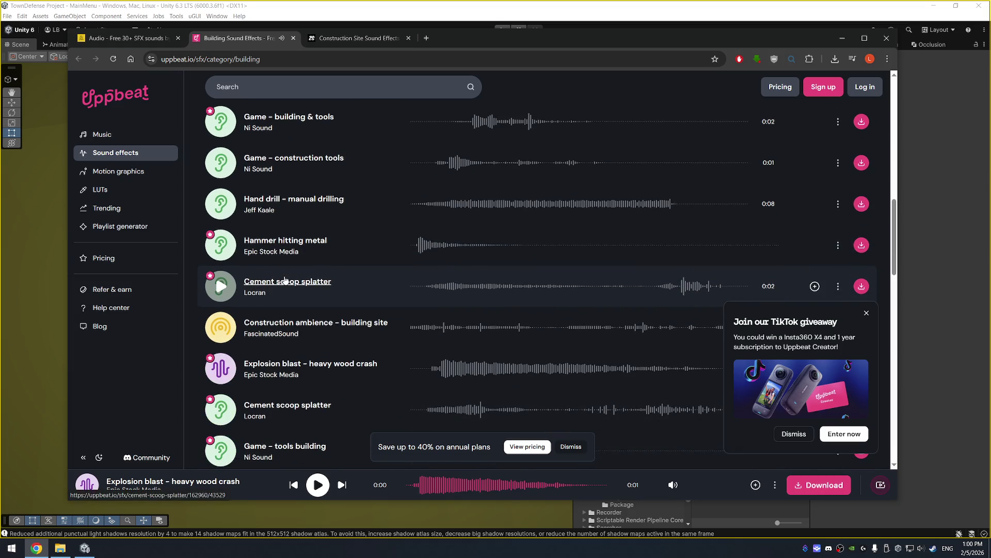
left_click(222, 231)
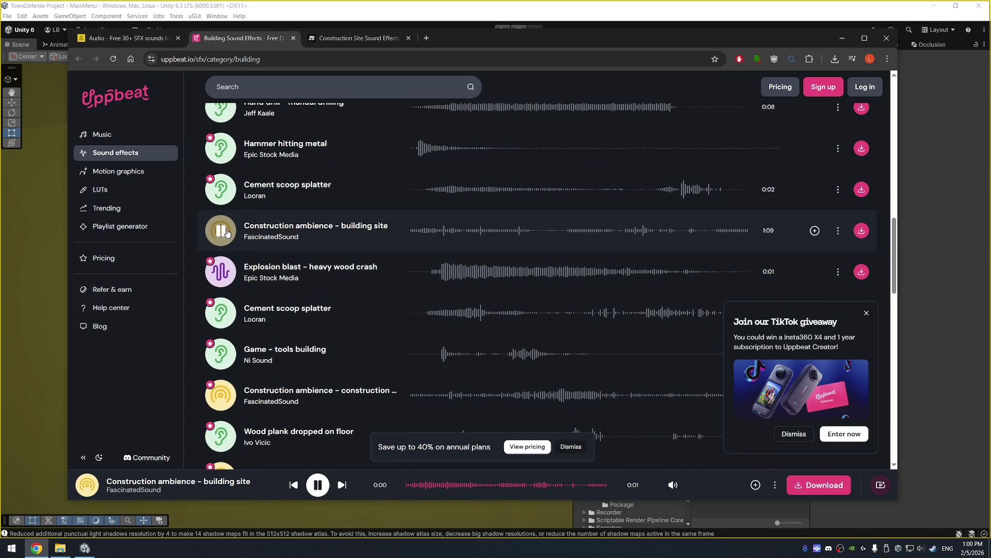
scroll(305, 329, "down", 3)
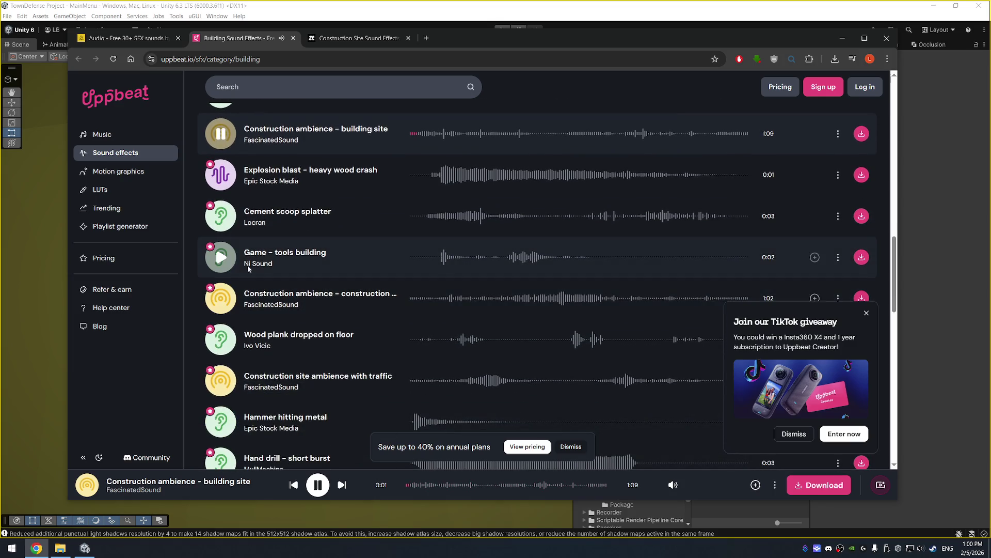
left_click(222, 257)
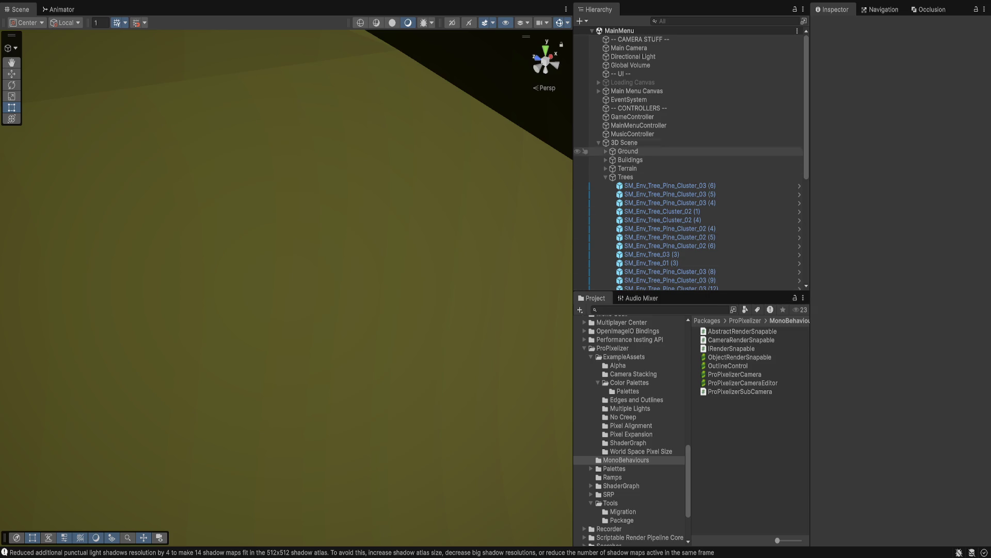
Step: Collapse the Trees group in the hierarchy and select the Main Camera
scroll(687, 171, "down", 5)
scroll(687, 177, "up", 5)
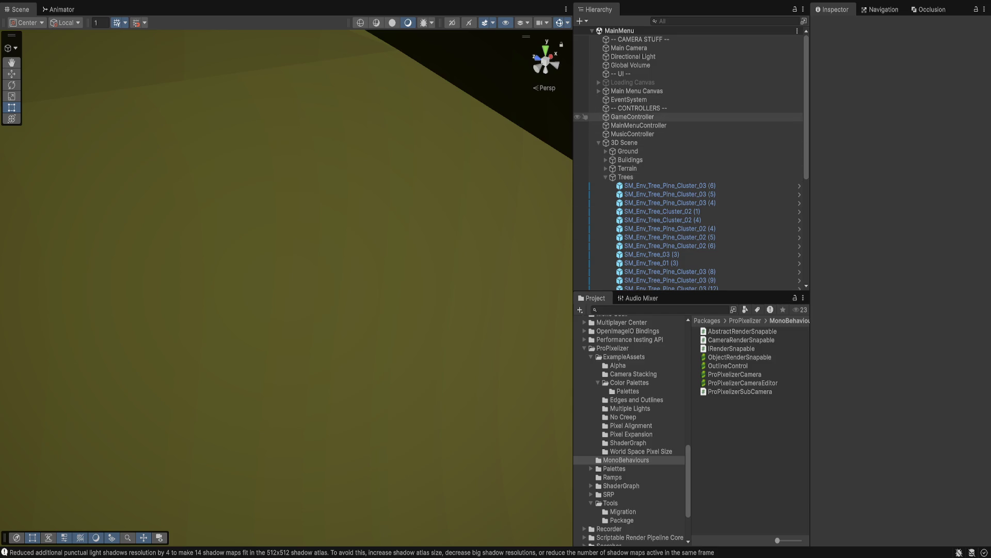
left_click(624, 143)
left_click(625, 177)
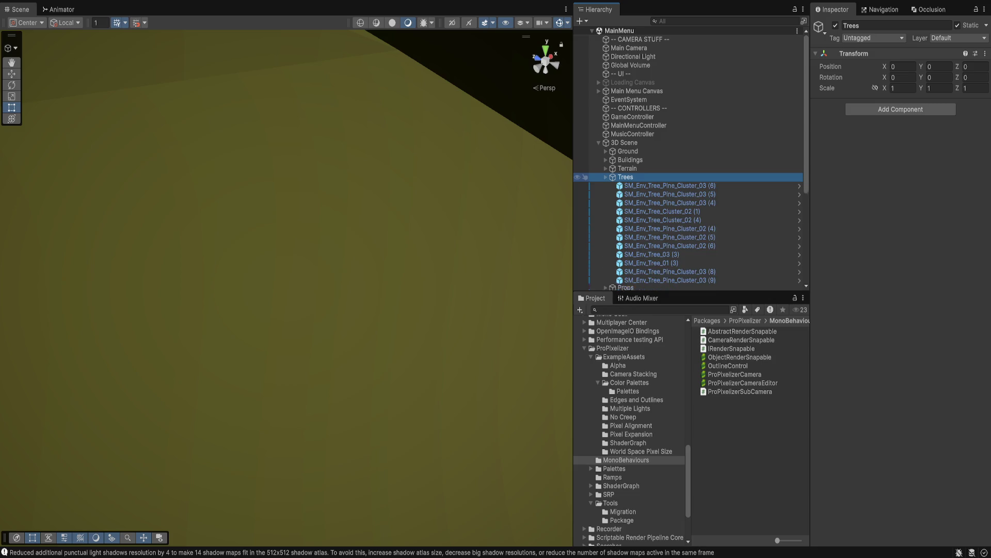
key("Left")
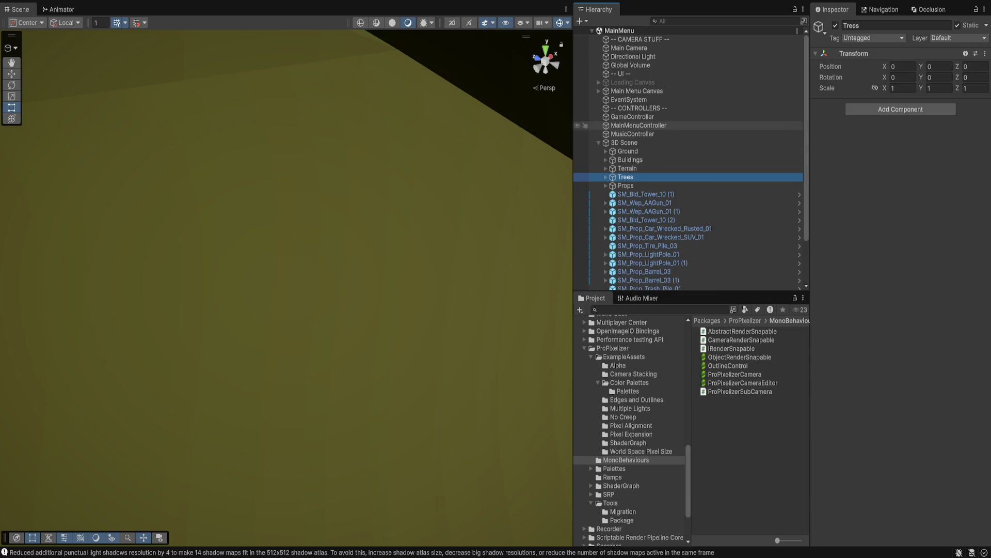
left_click(629, 47)
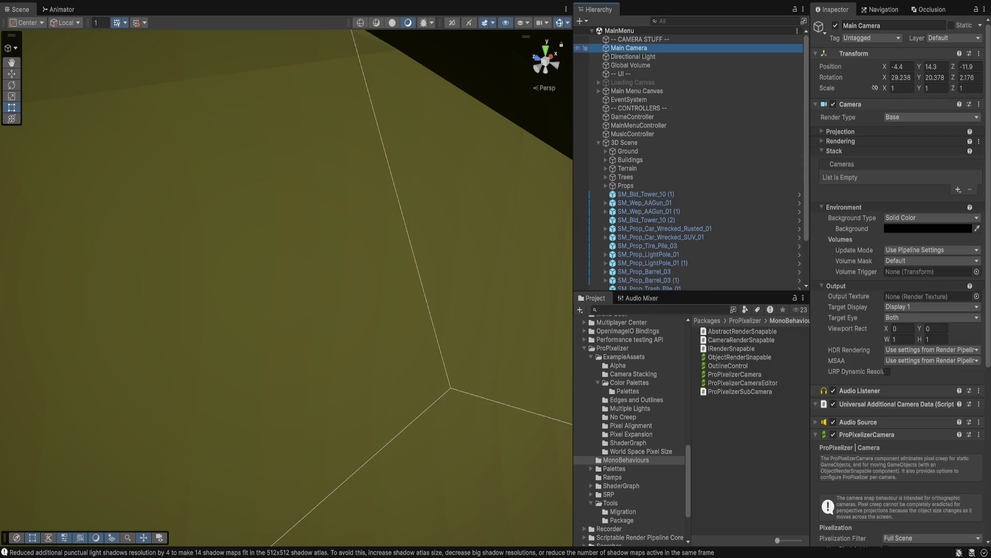
Step: Set the ProPixelizerCamera pixel size mode to Fixed Target Resolution of 720
scroll(899, 278, "down", 5)
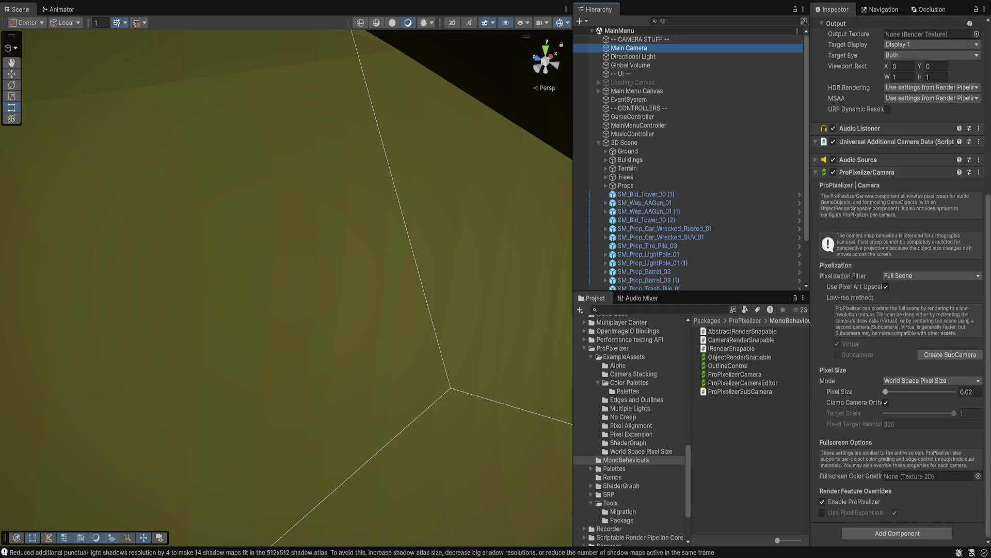
left_click(932, 381)
left_click(932, 424)
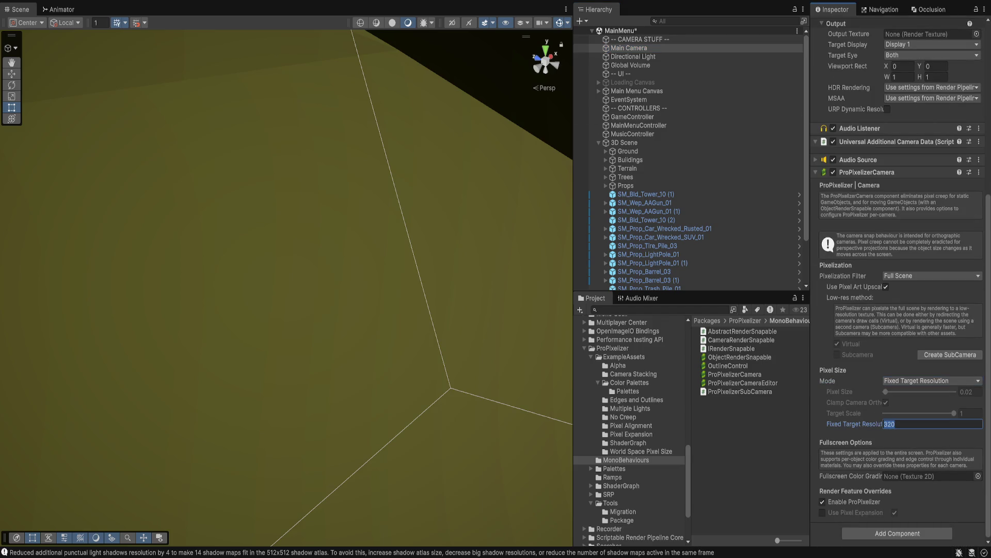
type("720")
key("Return")
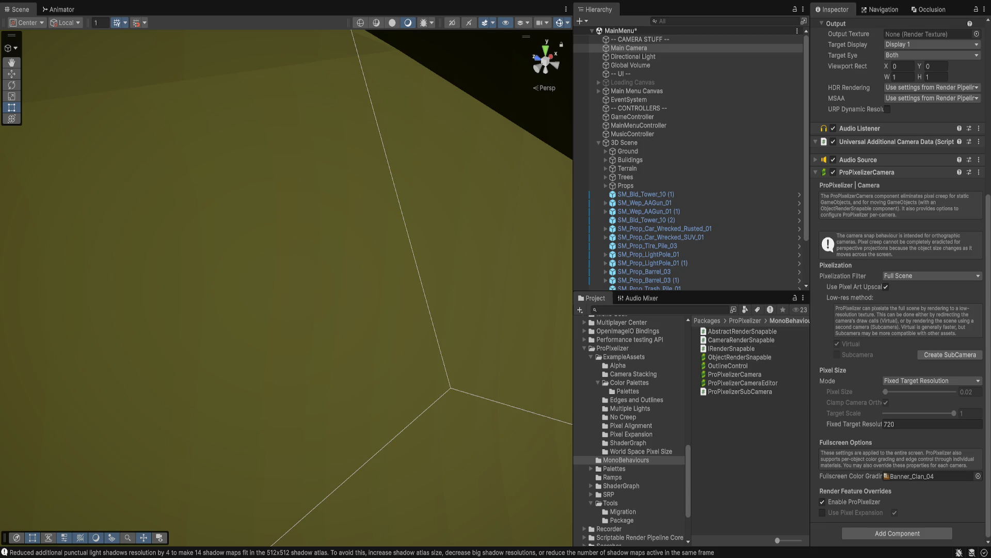
Step: Clear the fullscreen colour grading texture and leave the Use Pixel Expansion override disabled
key("Down")
key("Down")
key("Down")
key("Down")
key("Delete")
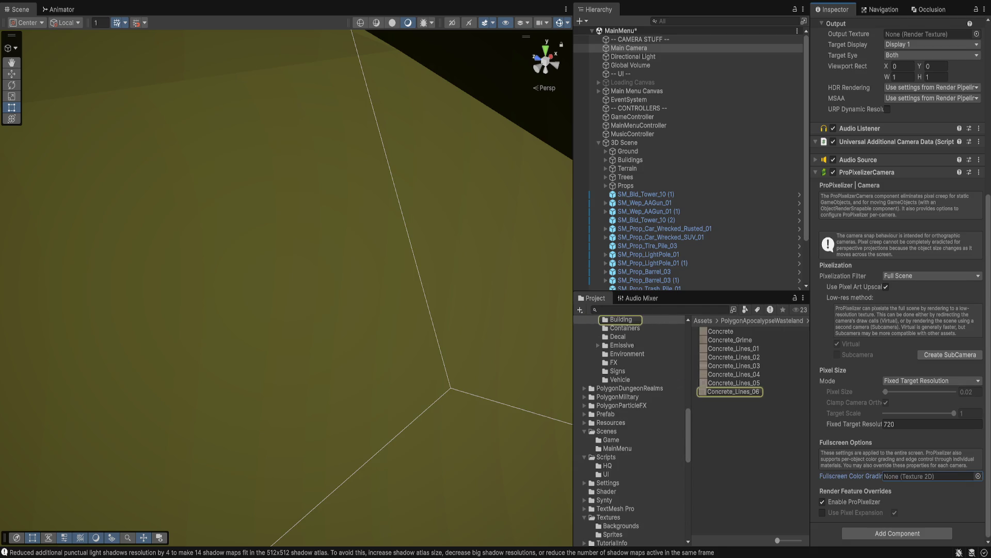
left_click(822, 512)
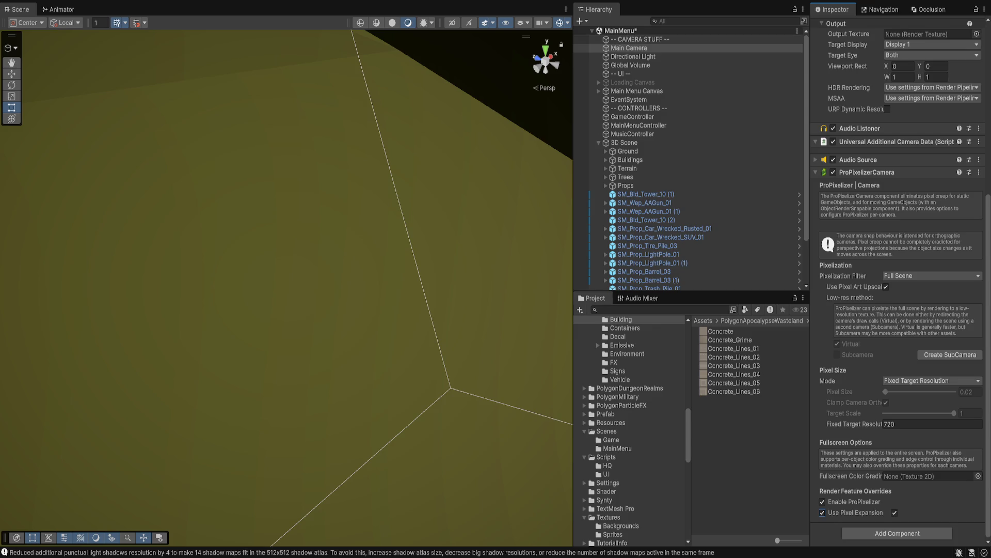
left_click(894, 513)
left_click(823, 512)
scroll(901, 281, "up", 4)
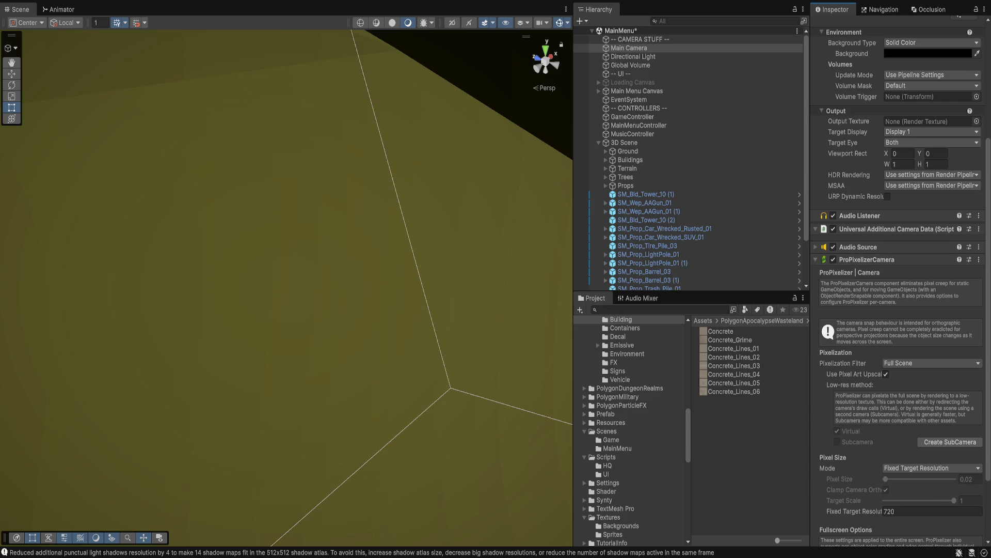
scroll(901, 281, "up", 4)
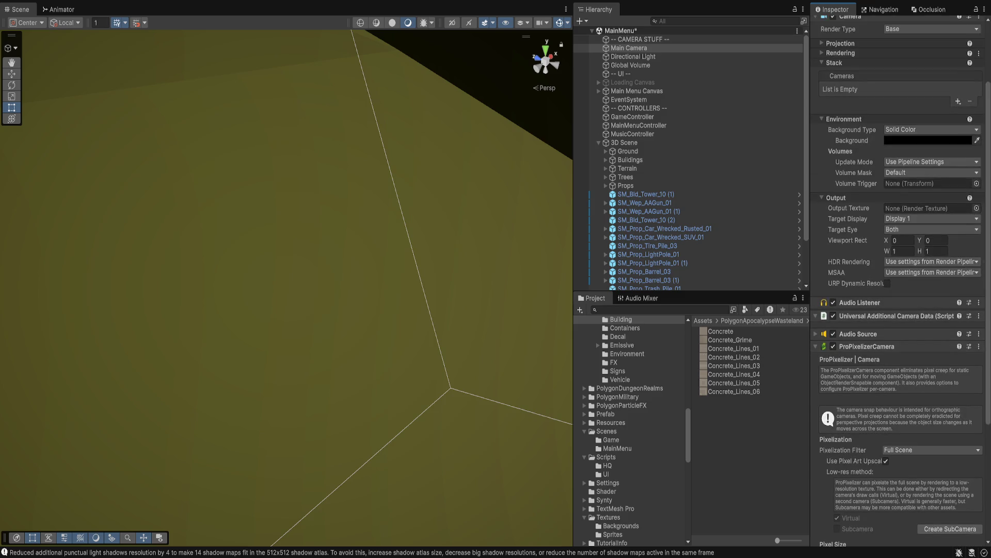
scroll(901, 282, "up", 4)
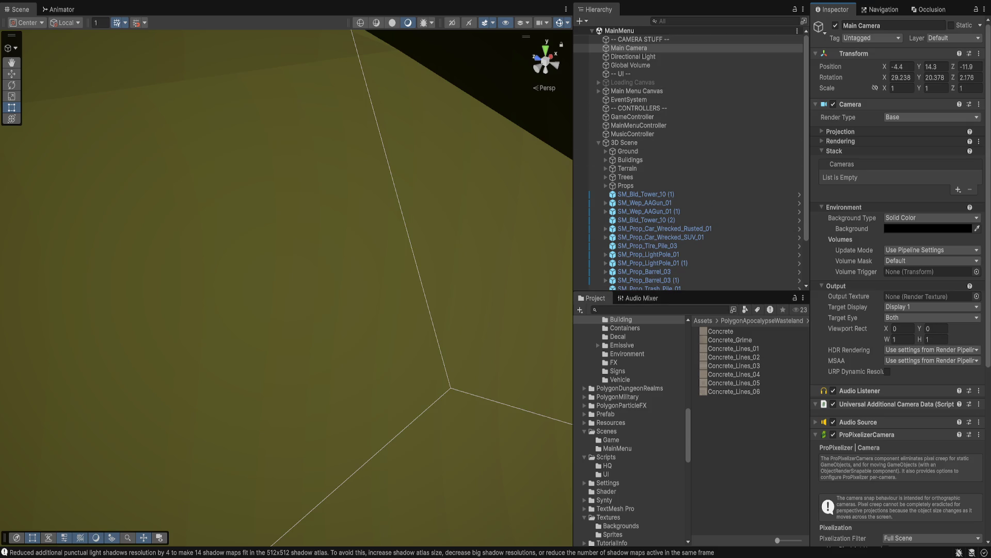
Step: Open the Game scene from the Scenes folder
left_click(607, 431)
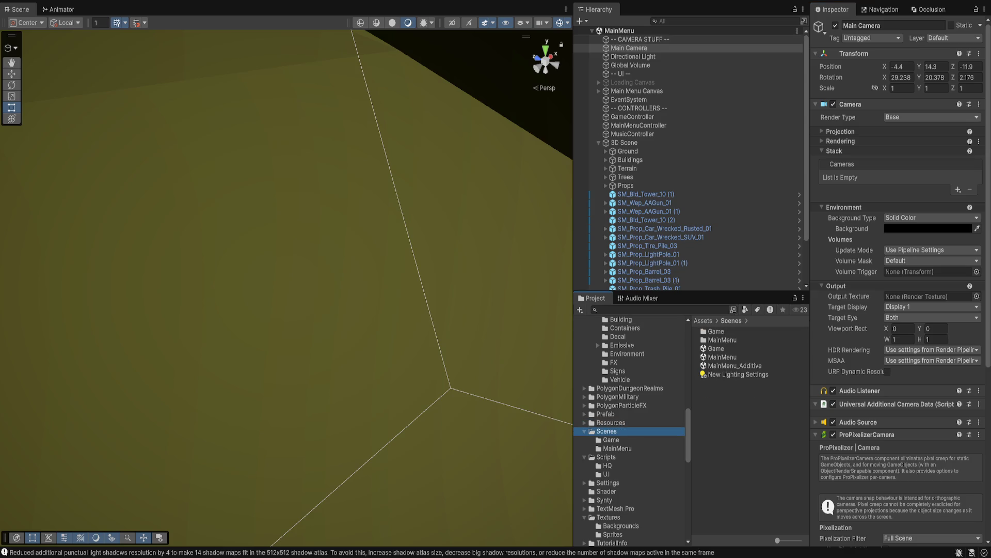
left_click(716, 349)
double_click(717, 349)
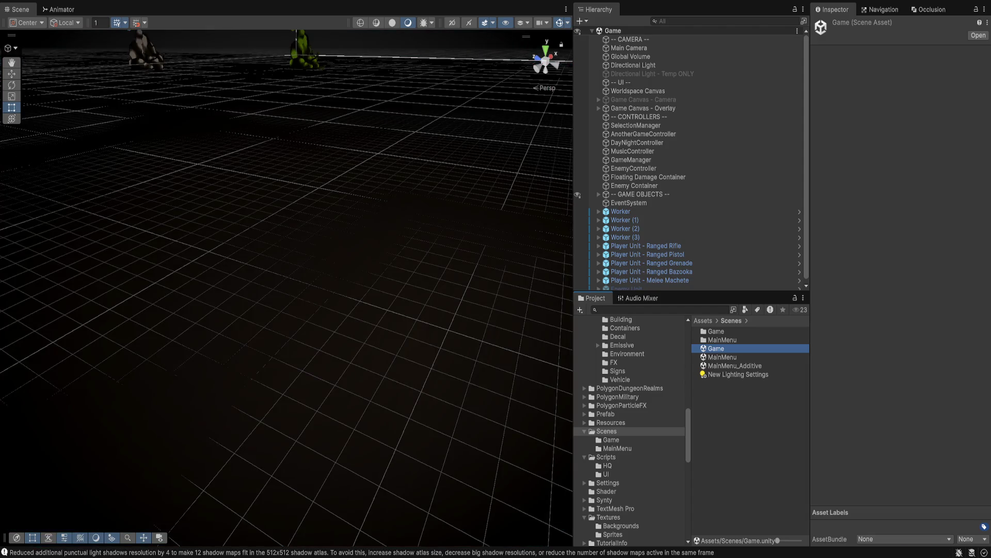
Step: Change the Directional Light's intensity from 0.05 to 1
left_click(633, 65)
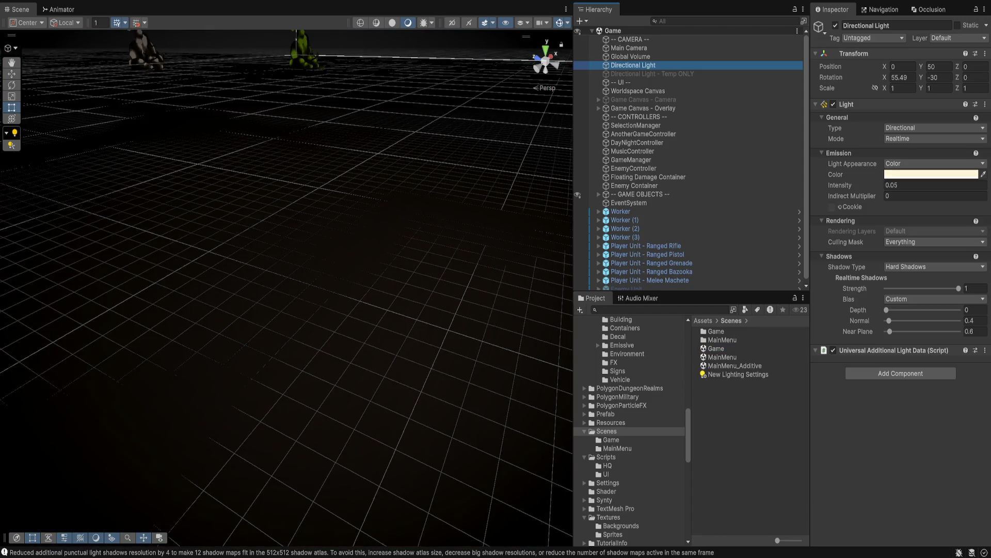
left_click(909, 185)
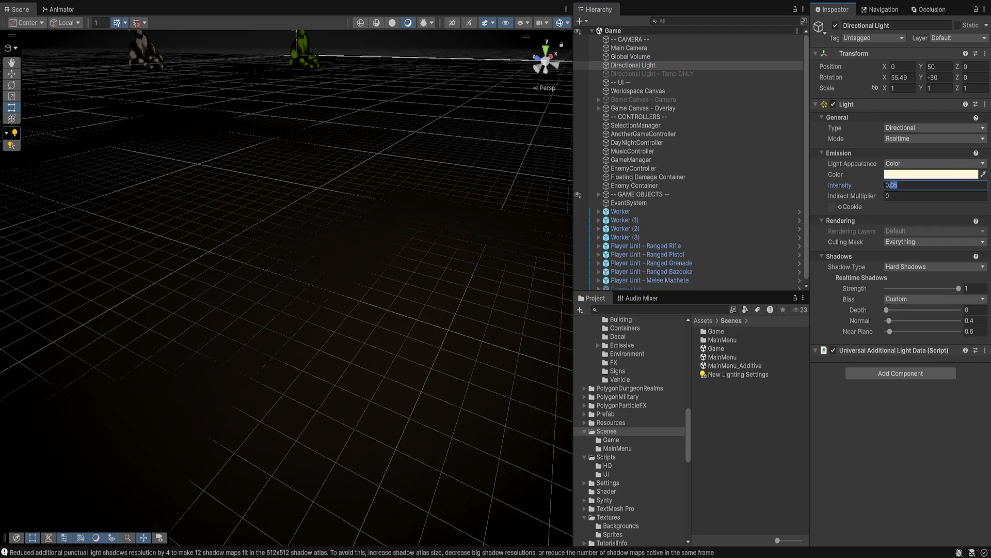
left_click_drag(898, 185, 885, 185)
type("1")
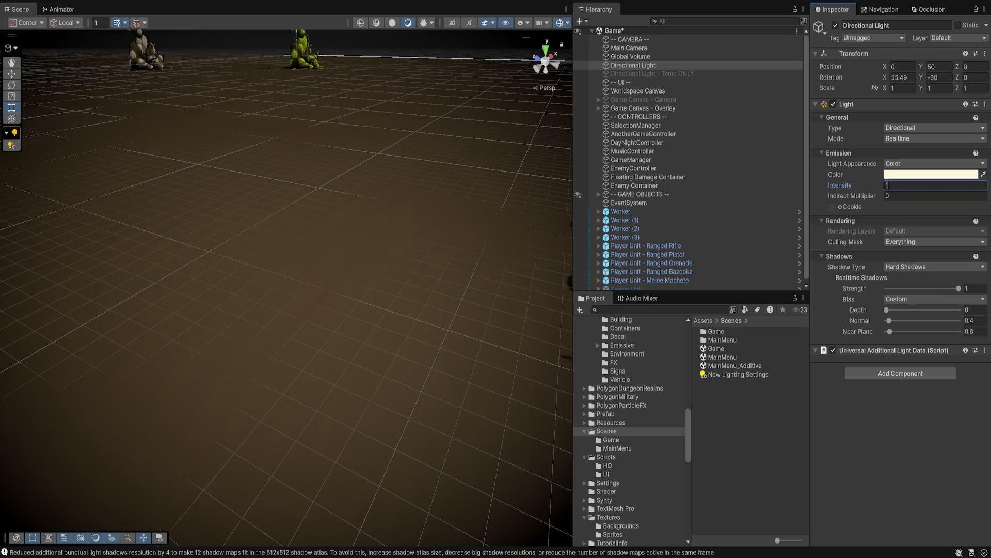
left_click(631, 56)
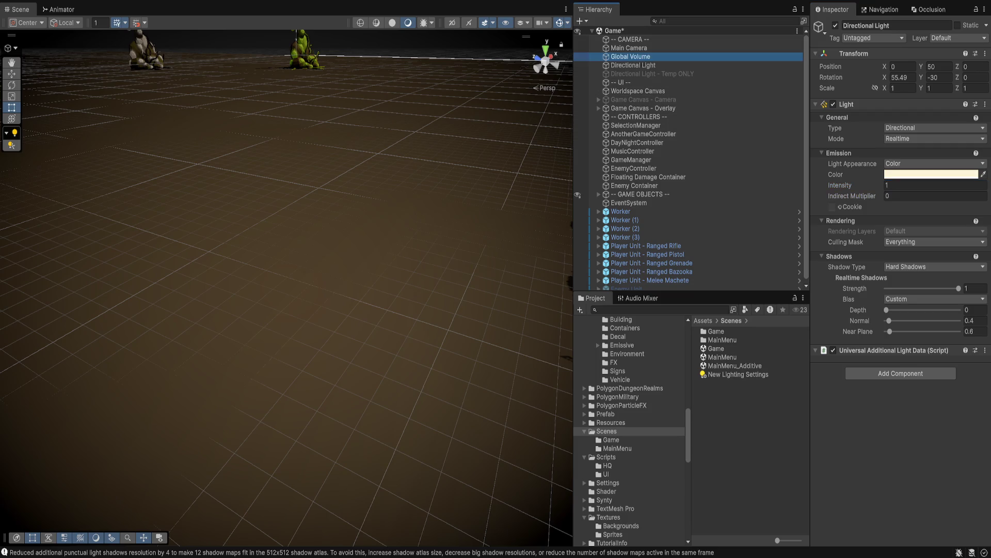
Step: Paste a ProPixelizerCamera component onto the Game scene's Main Camera
left_click(629, 47)
scroll(901, 284, "down", 8)
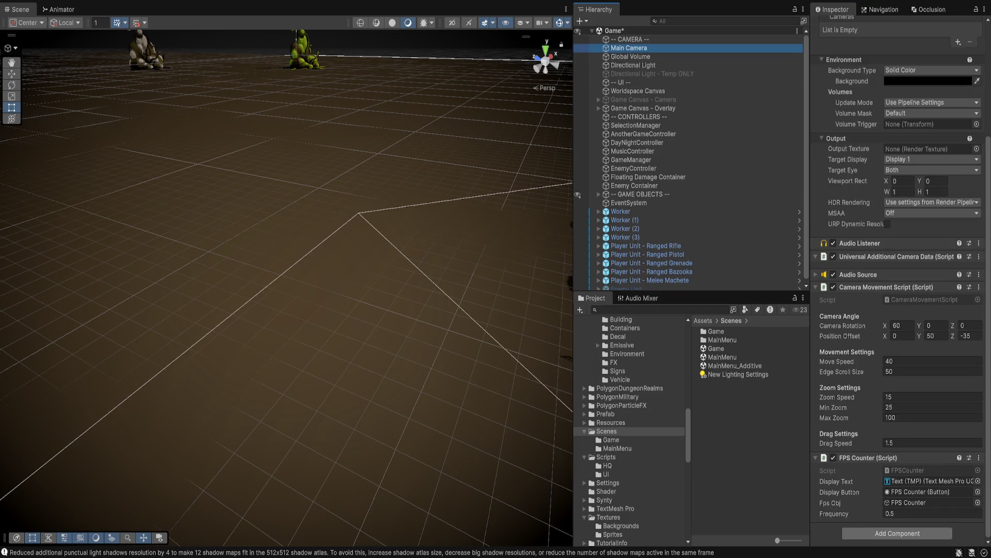
key("Return")
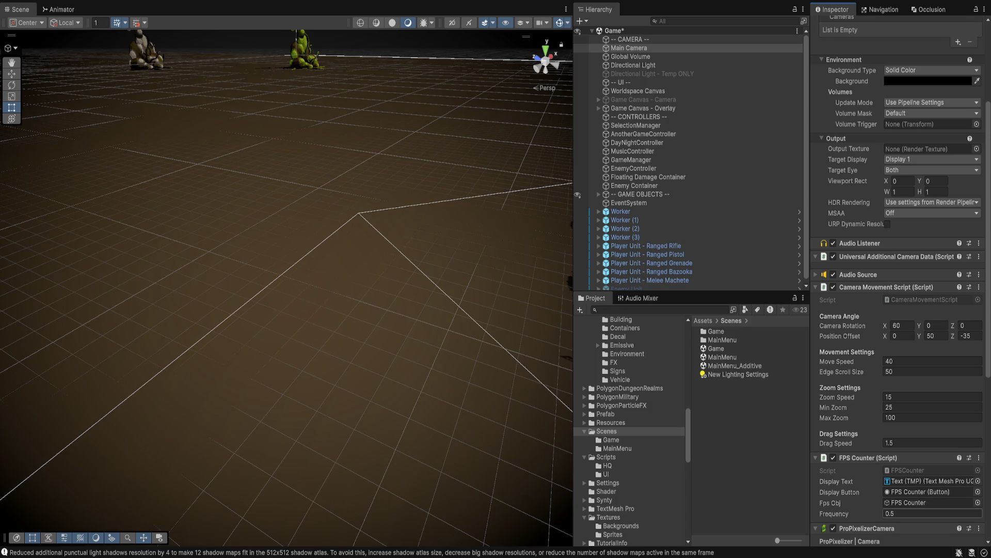
scroll(901, 284, "down", 8)
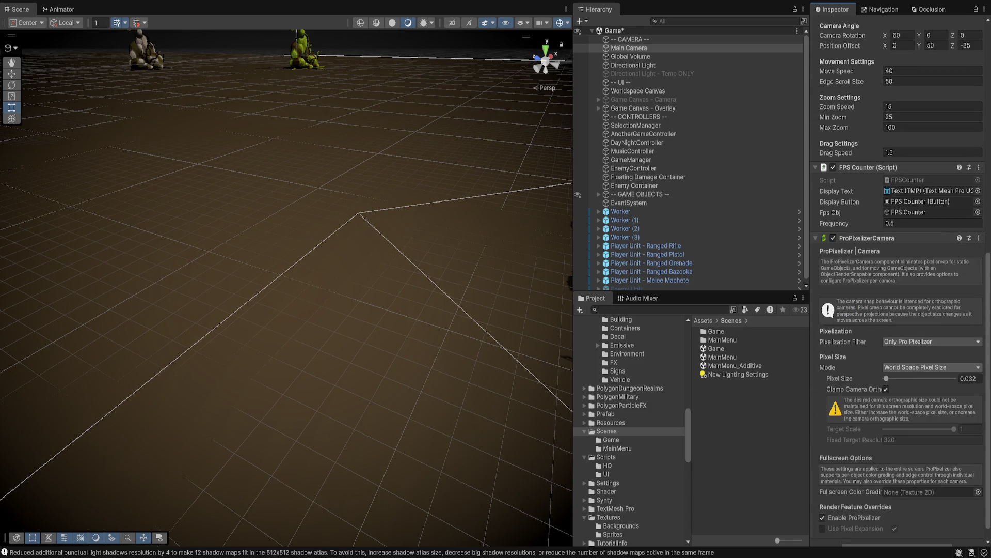
Step: Set Fixed Target Resolution 720 with Full Scene pixelization filter, and save the scene
left_click(932, 367)
left_click(932, 377)
left_click(908, 423)
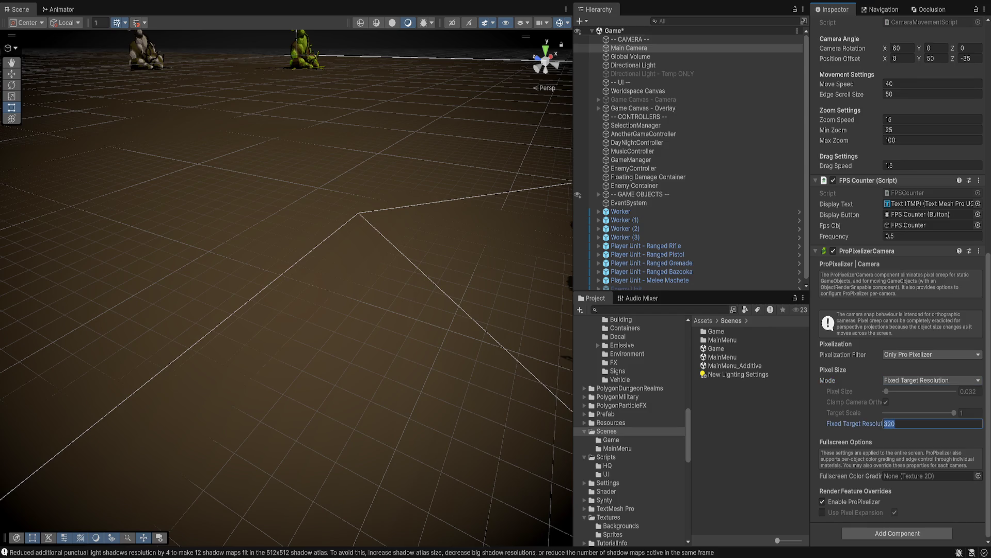
type("720")
left_click(933, 354)
left_click(932, 365)
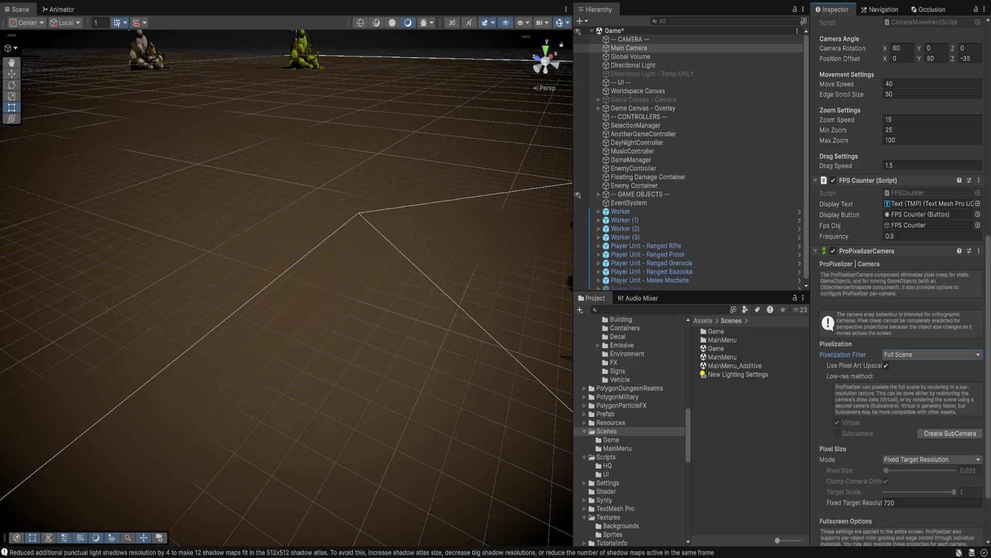
key("ctrl+s")
Step: Toggle the Enable ProPixelizer override and turn on the Use Pixel Expansion override
scroll(901, 310, "down", 3)
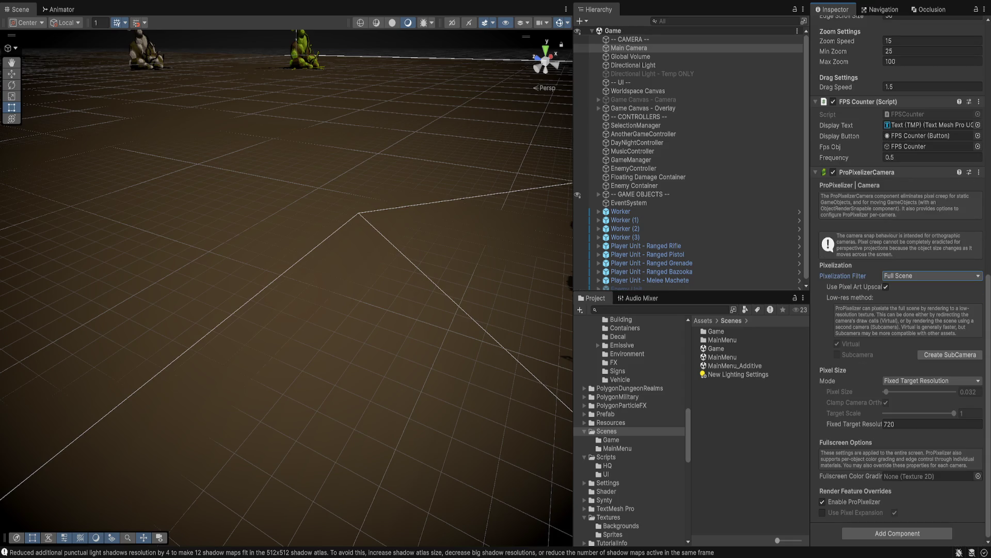
left_click(823, 501)
left_click(823, 501)
left_click(823, 513)
left_click(895, 512)
Step: Undo the added Outline Control component and save the Game scene
scroll(902, 279, "up", 5)
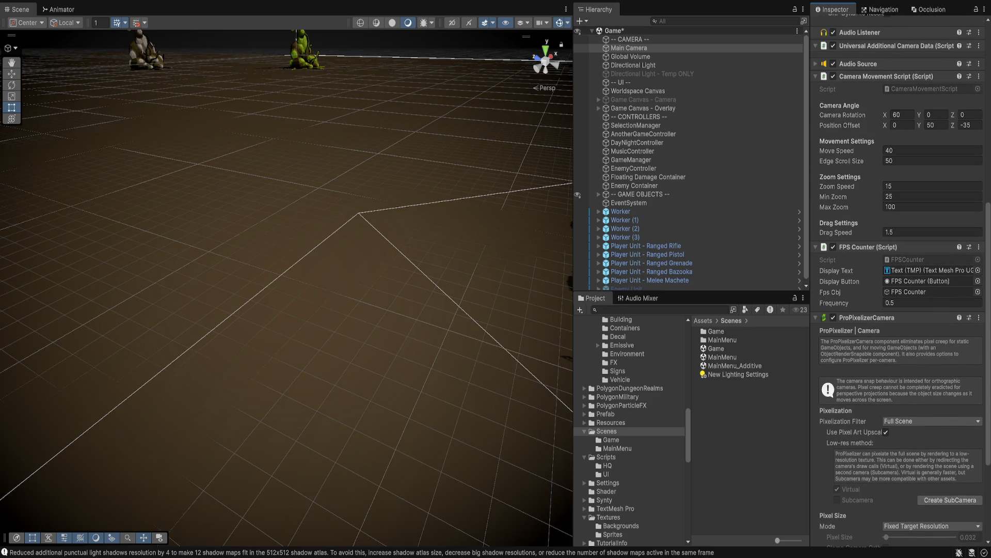
scroll(901, 278, "down", 5)
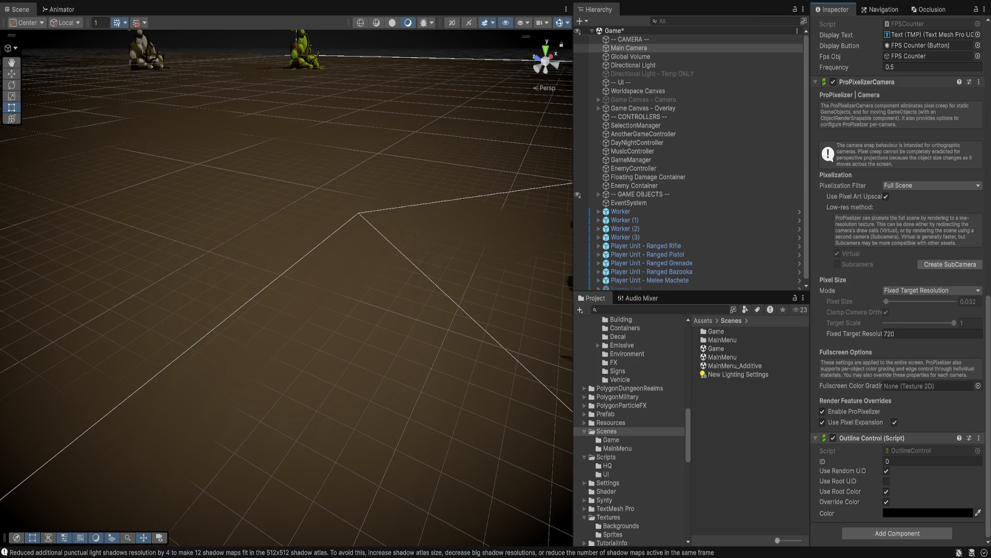
key("ctrl+z")
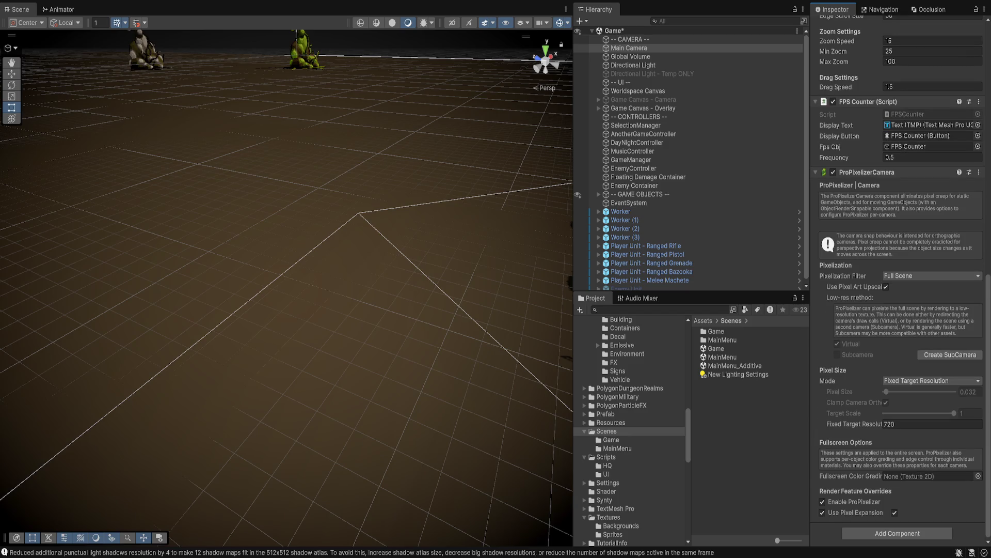
key("ctrl+s")
Step: Inspect Enemy Container, MusicController, AnotherGameController and SelectionManager in the Hierarchy
left_click(629, 202)
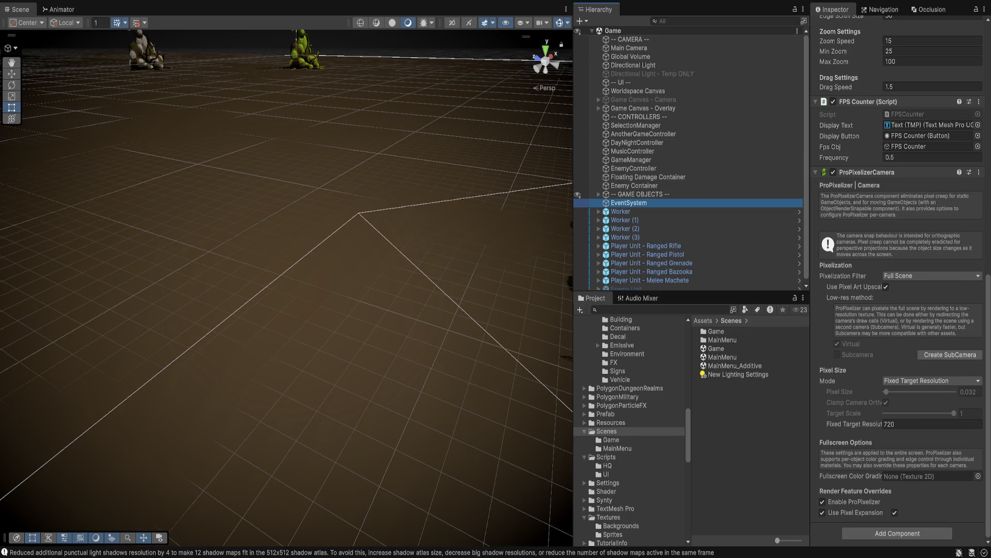
left_click(634, 185)
left_click(639, 117)
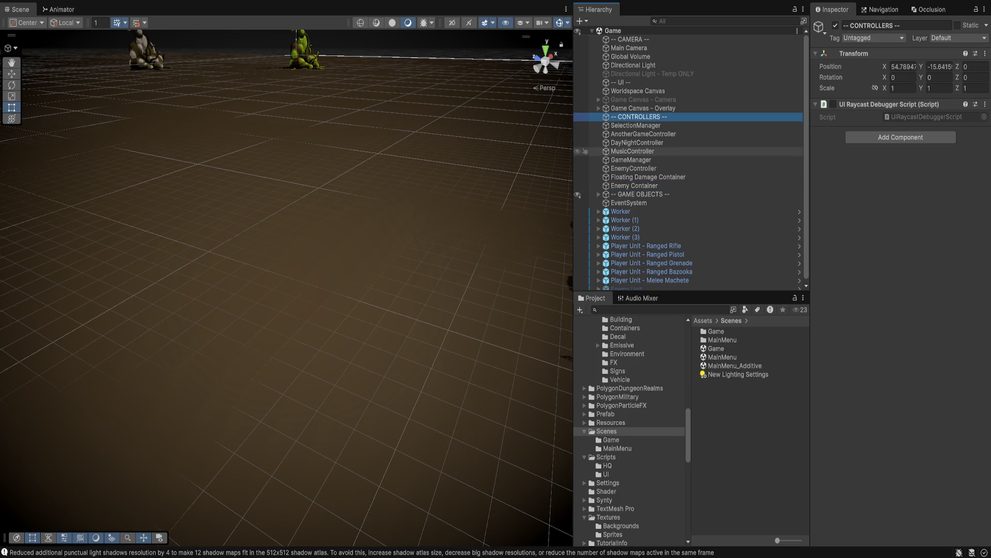
left_click(632, 151)
scroll(671, 181, "down", 1)
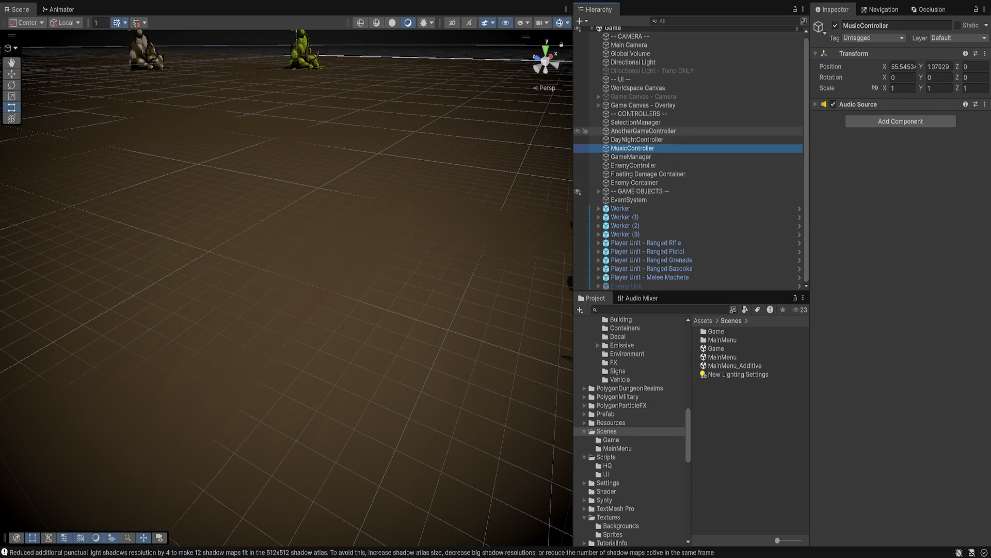
left_click(641, 131)
key("Up")
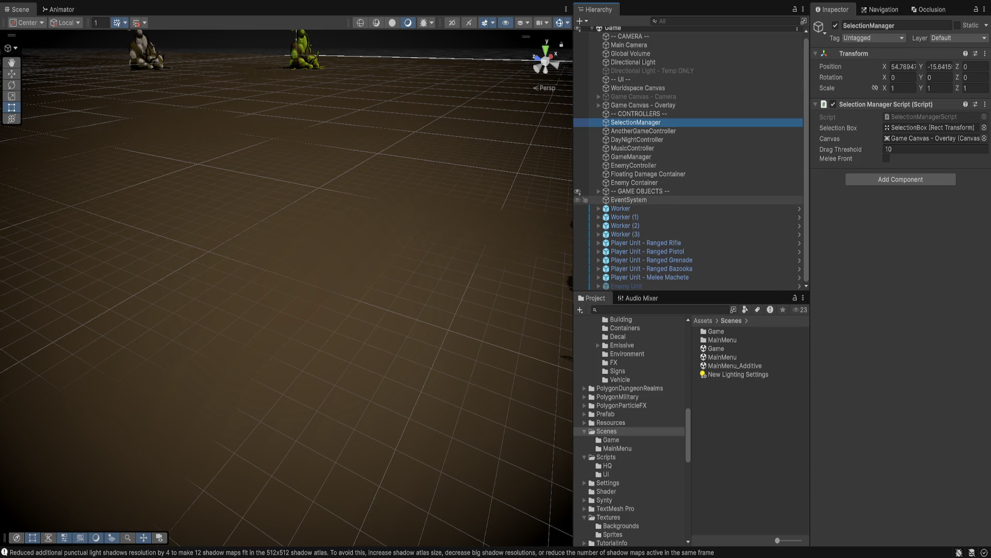
Step: Expand the -- GAME OBJECTS -- group and scroll through its walls, resources and props
left_click(641, 191)
left_click(599, 191)
scroll(671, 155, "down", 3)
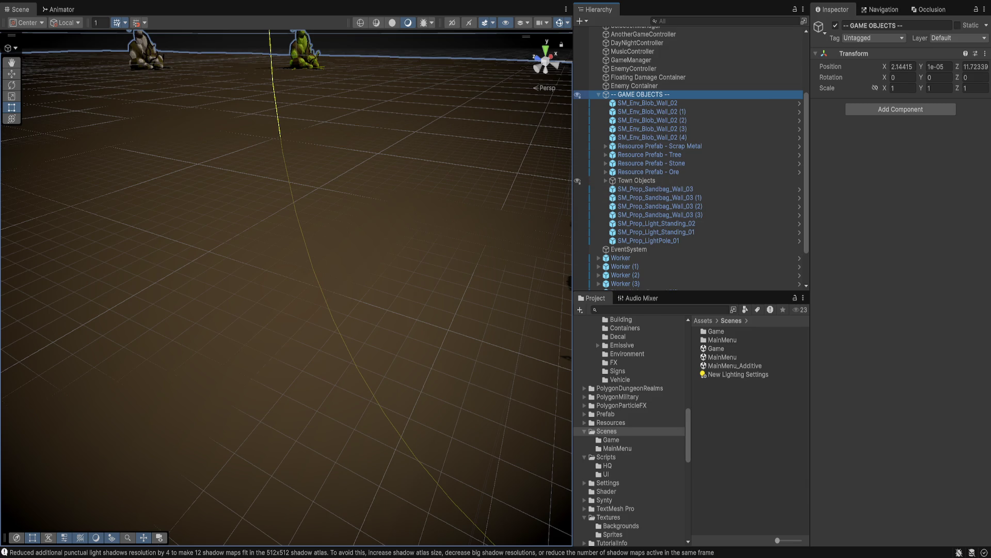
scroll(630, 431, "down", 3)
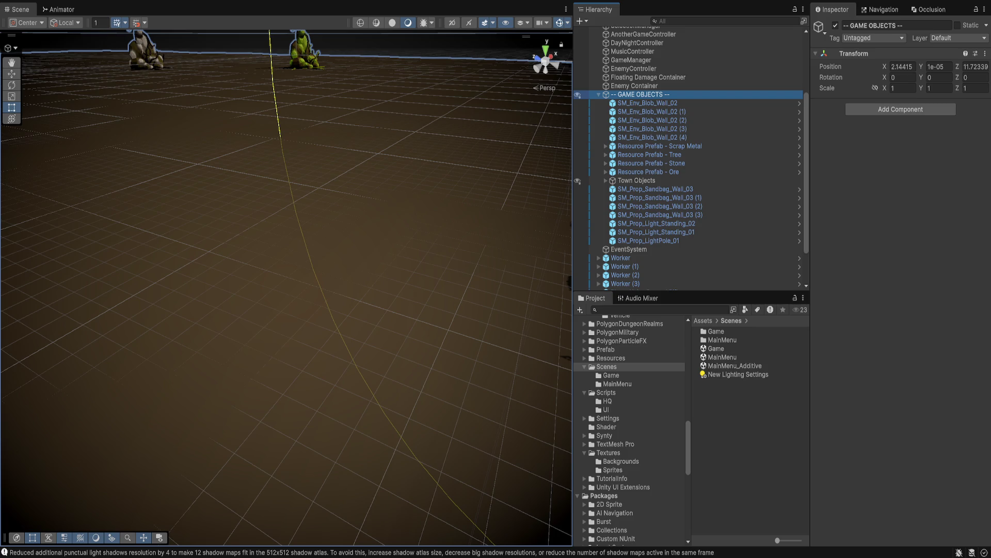
Step: Browse to Assets/Resources/Buildings 2x2 and inspect Barracks: cost 10 Scrap Metal, 10 Ore
left_click(606, 393)
scroll(630, 431, "down", 9)
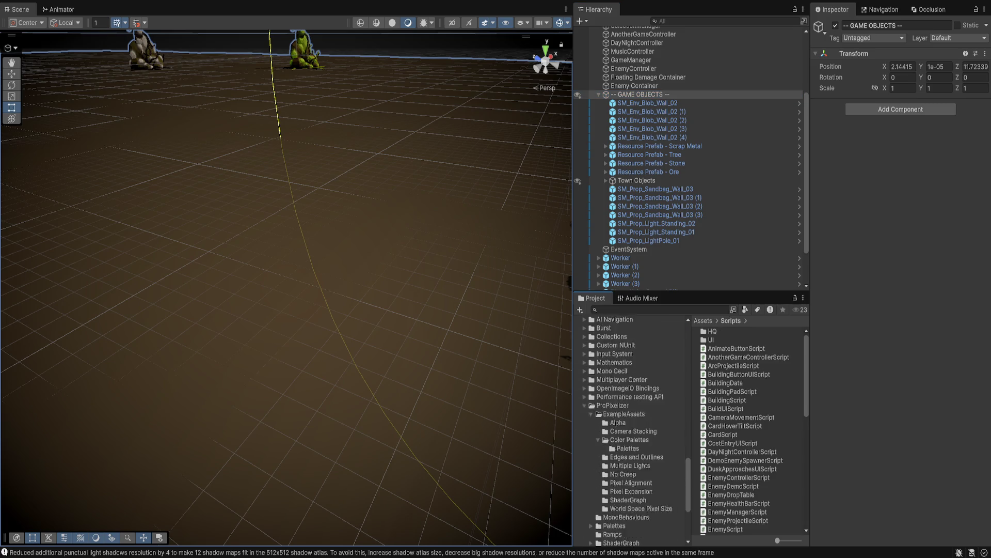
scroll(630, 431, "up", 4)
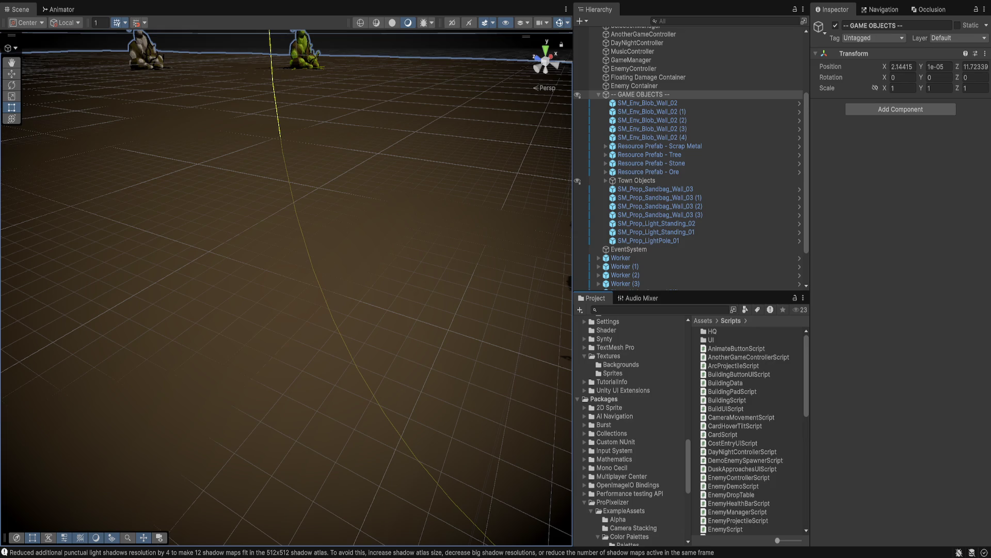
scroll(630, 431, "up", 3)
scroll(630, 431, "up", 3)
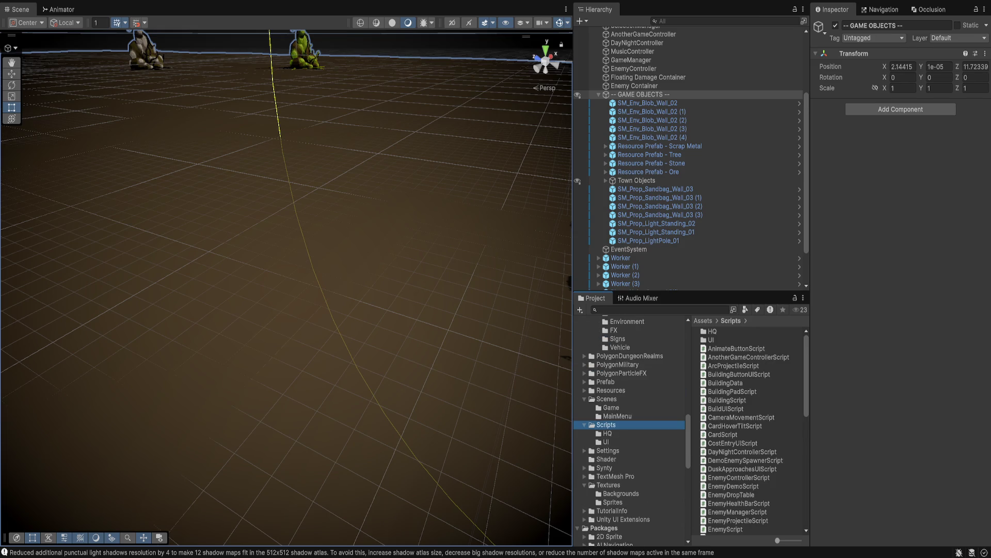
double_click(611, 390)
left_click(621, 407)
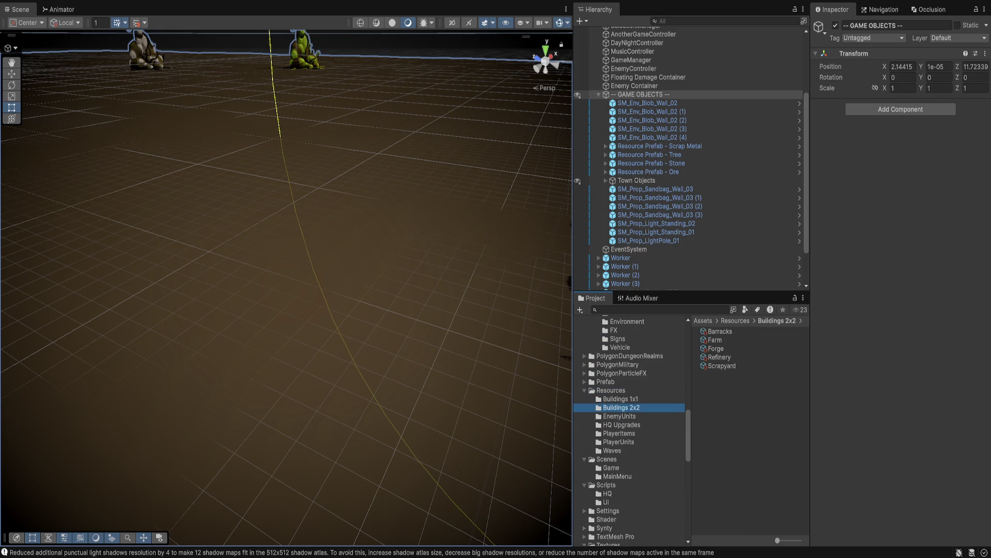
left_click(719, 331)
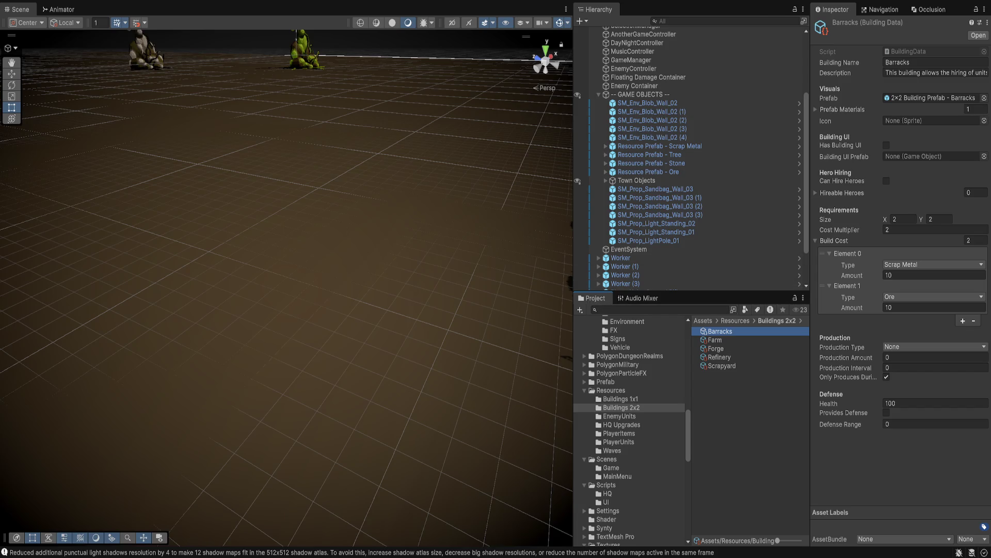
Step: Inspect '2x2 Building Prefab - Barracks' in Prefab/Buildings 2x2 and review its Building Script Data
scroll(604, 370, "up", 10)
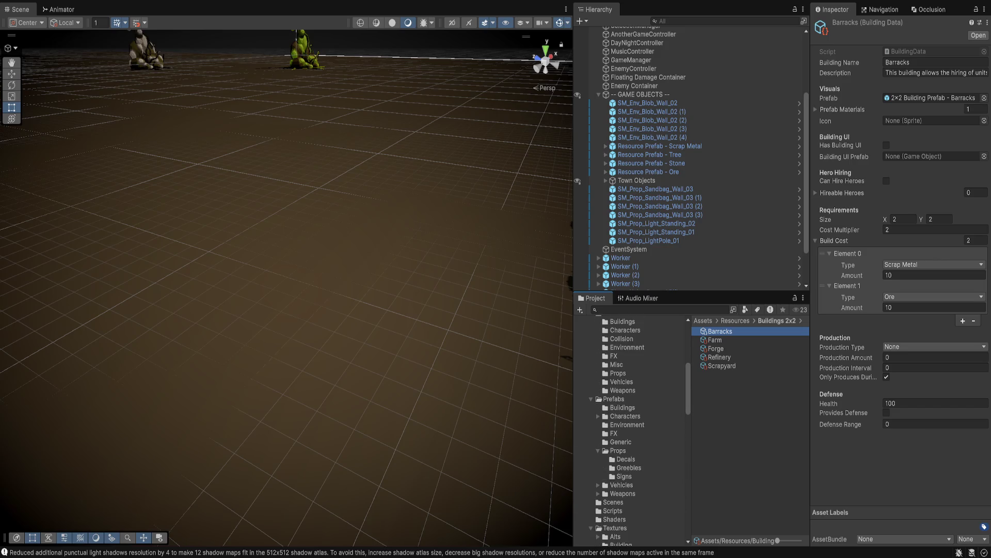
left_click(622, 407)
scroll(630, 413, "down", 5)
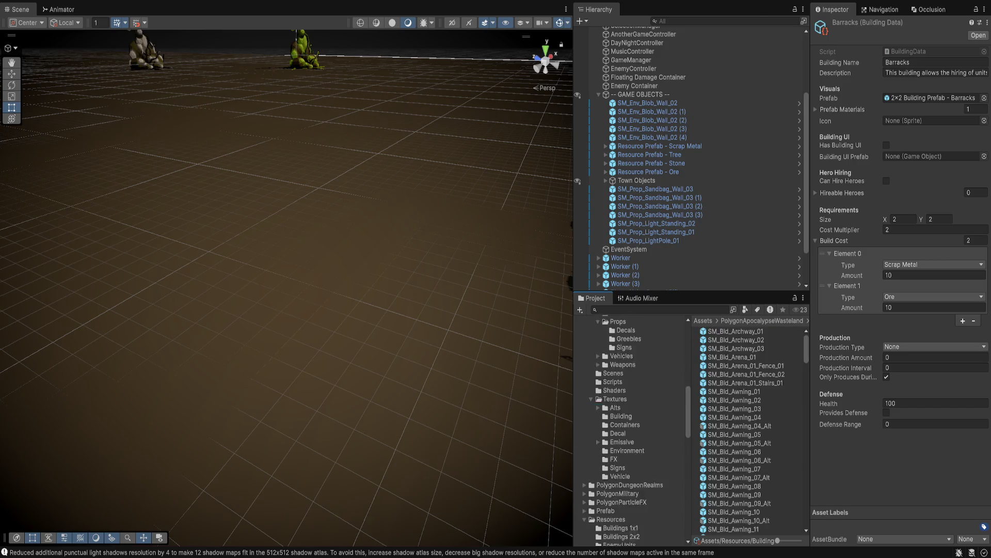
left_click(605, 414)
left_click(585, 414)
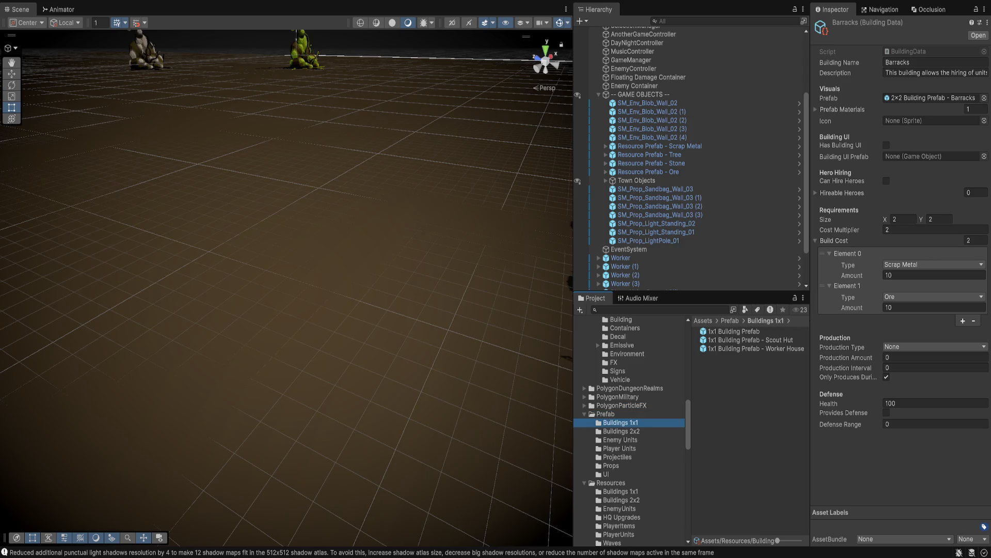
left_click(622, 431)
left_click(749, 340)
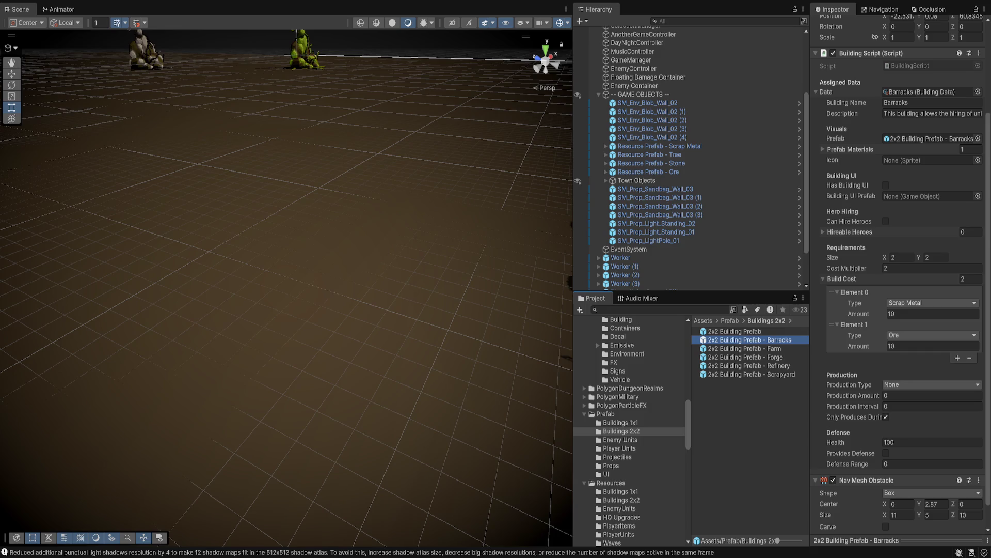
scroll(898, 310, "up", 3)
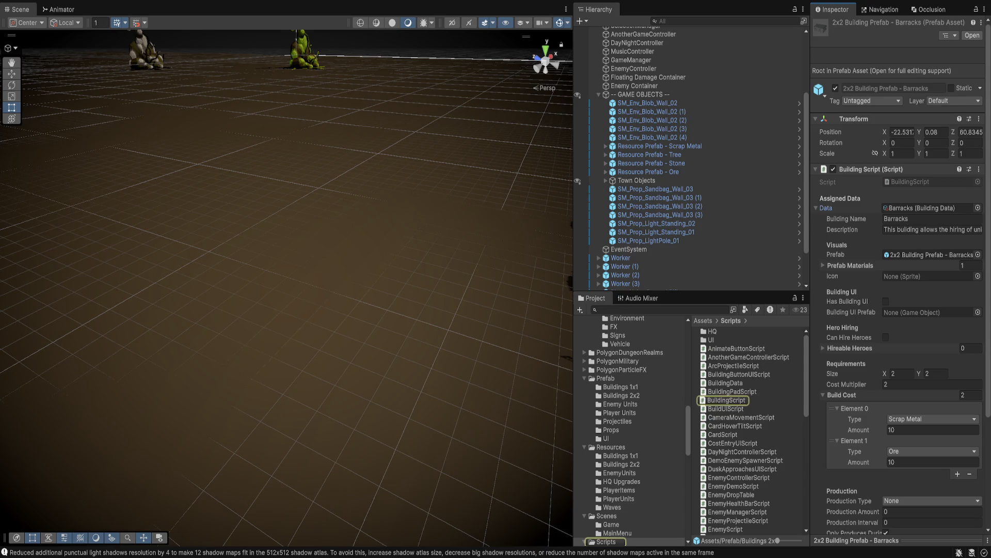
left_click(821, 208)
left_click(821, 207)
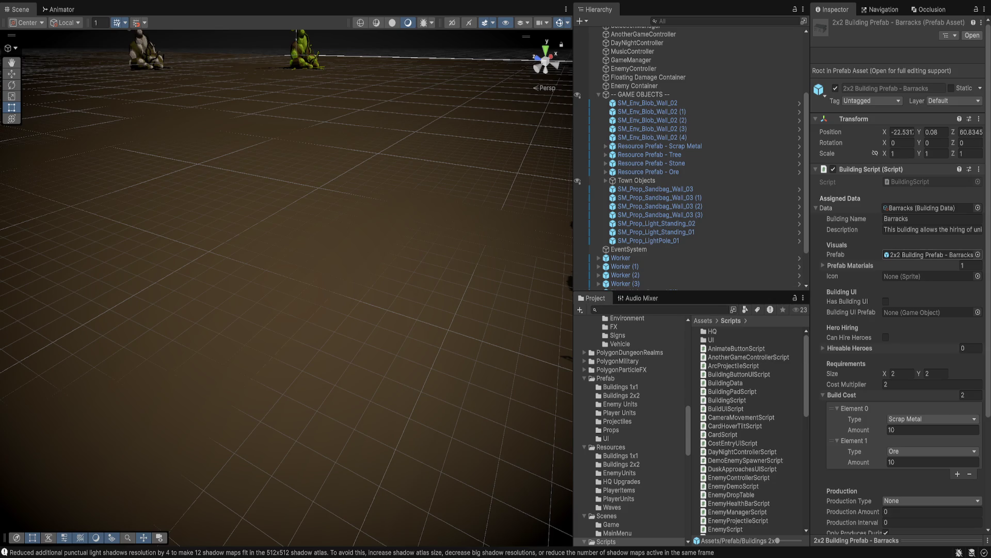
Step: Ping and open the Barracks data from the prefab, then locate its BuildingData script
left_click(850, 266)
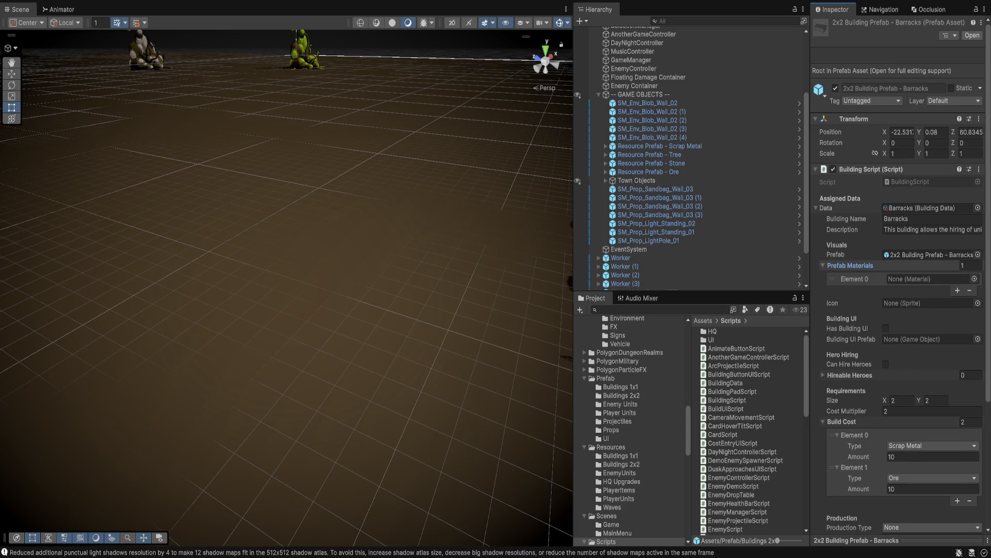
left_click(850, 266)
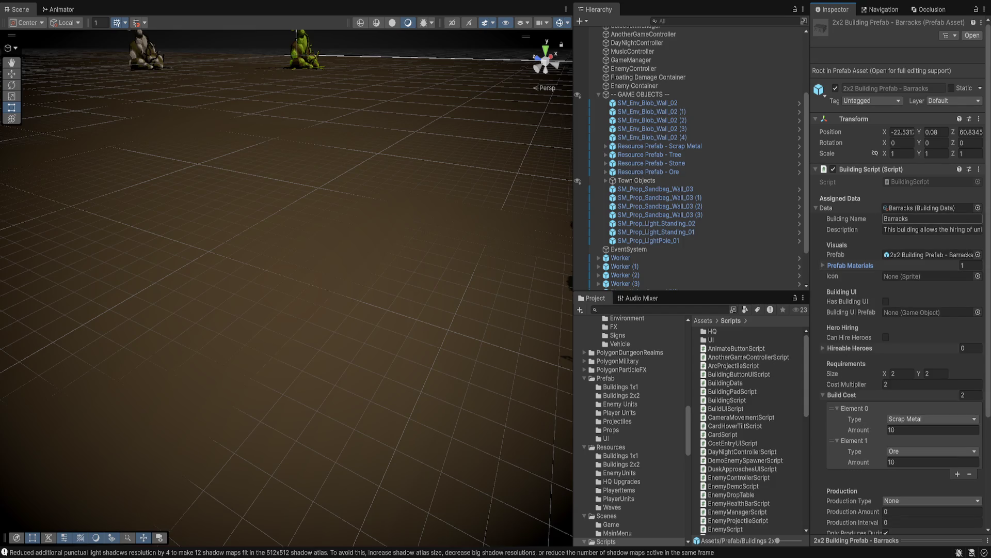
left_click(920, 207)
double_click(919, 208)
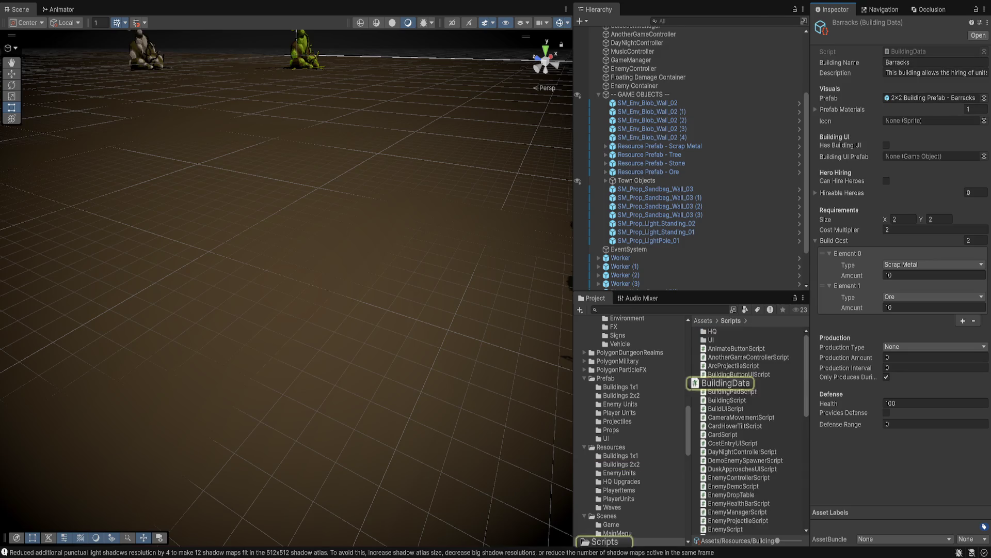
left_click(909, 51)
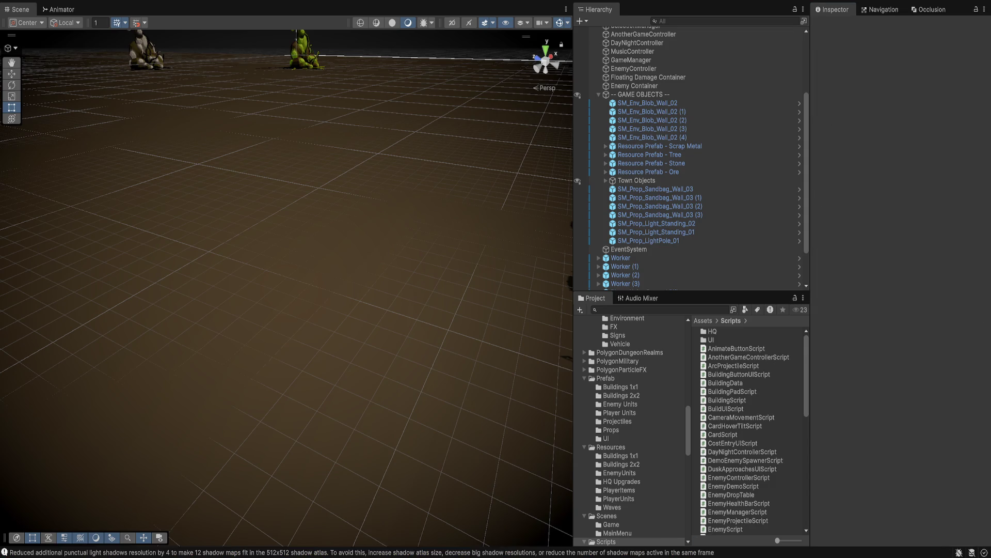
Step: Read the BuildingScript and BuildingPadScript code in the Inspector, then select the Main Camera
scroll(630, 429, "down", 3)
left_click(606, 445)
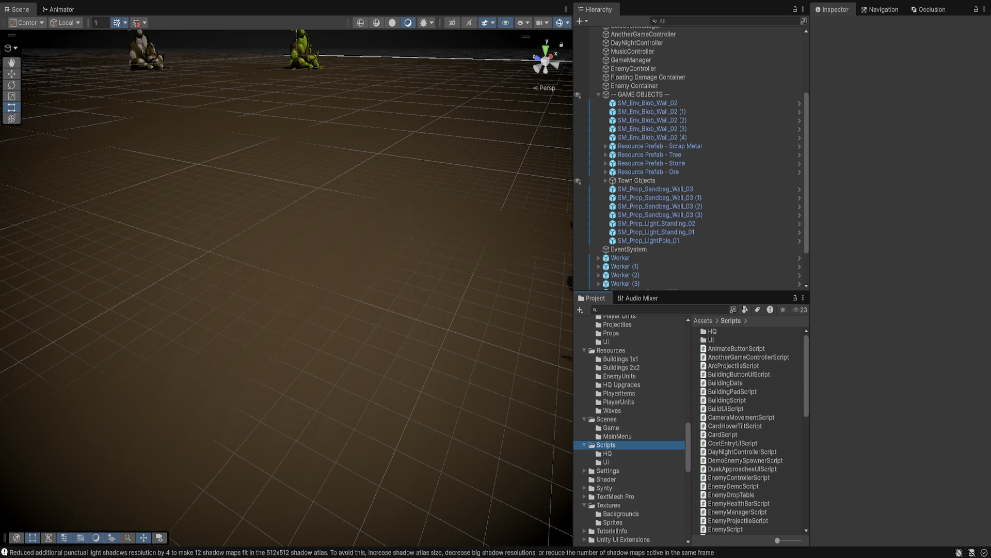
left_click(727, 400)
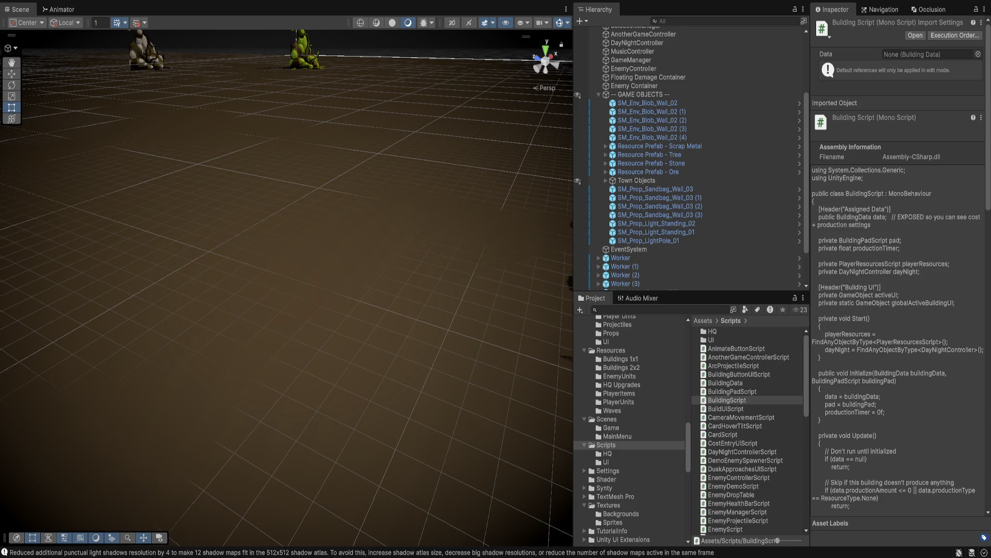
left_click(733, 392)
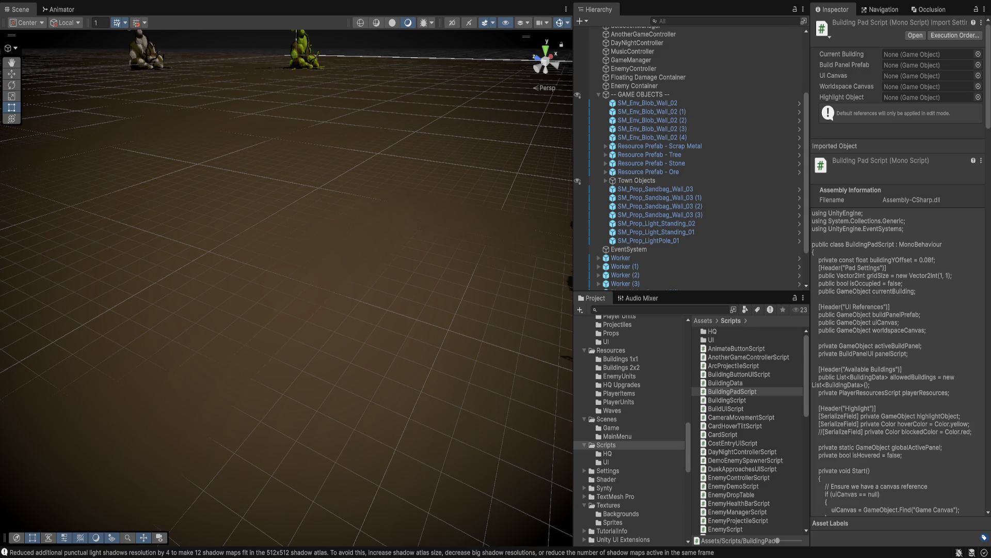
scroll(690, 155, "up", 4)
left_click(629, 47)
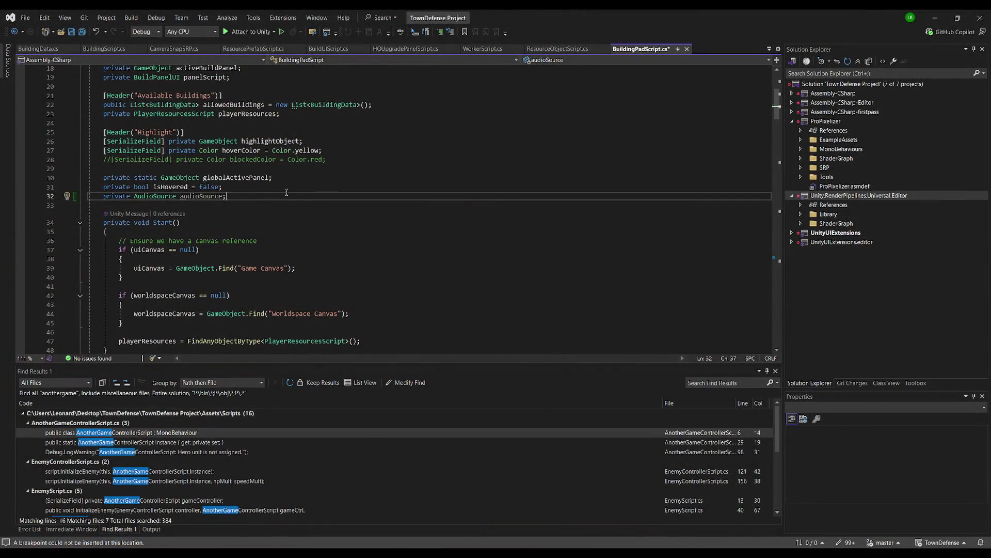
Step: Declare a private GameObject gameCamera field below the audioSource declaration
key("Return")
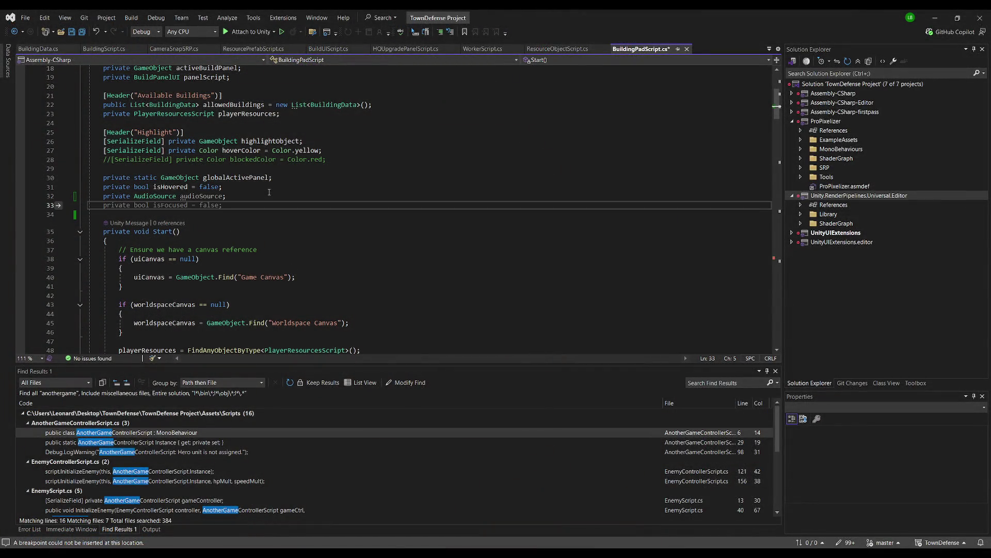
type("private ")
type("GameObject")
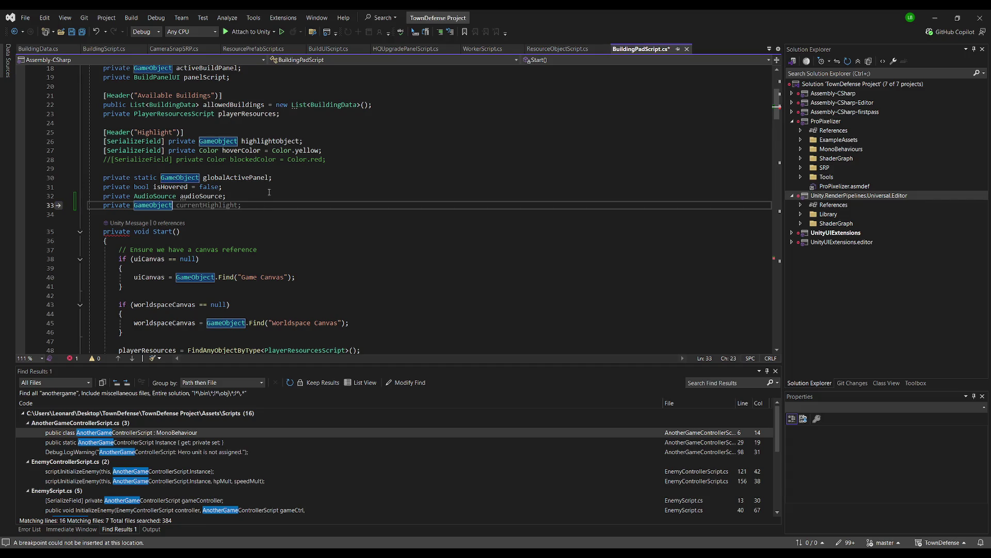
type(" mainMenu")
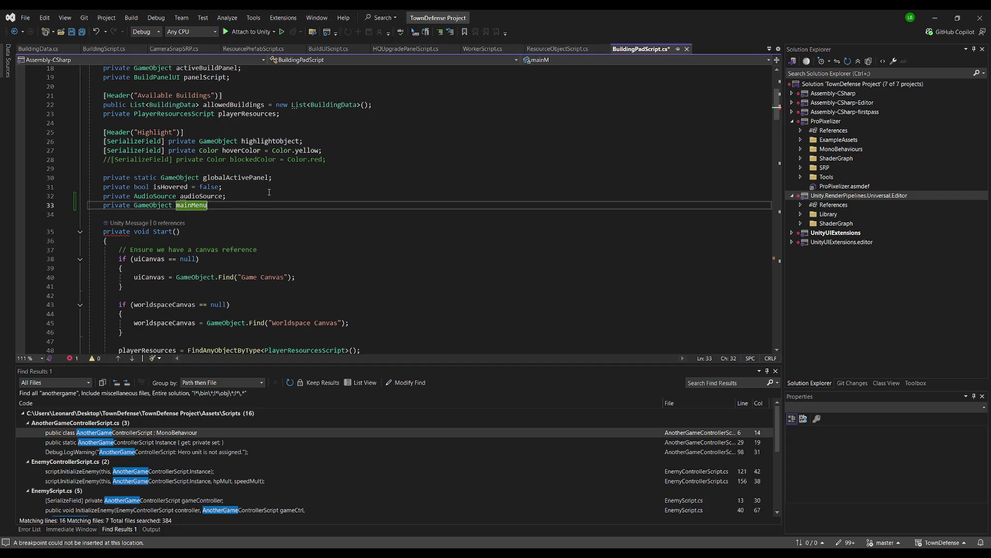
key("BackSpace")
key("BackSpace")
key("BackSpace")
type("game")
type("Camera;")
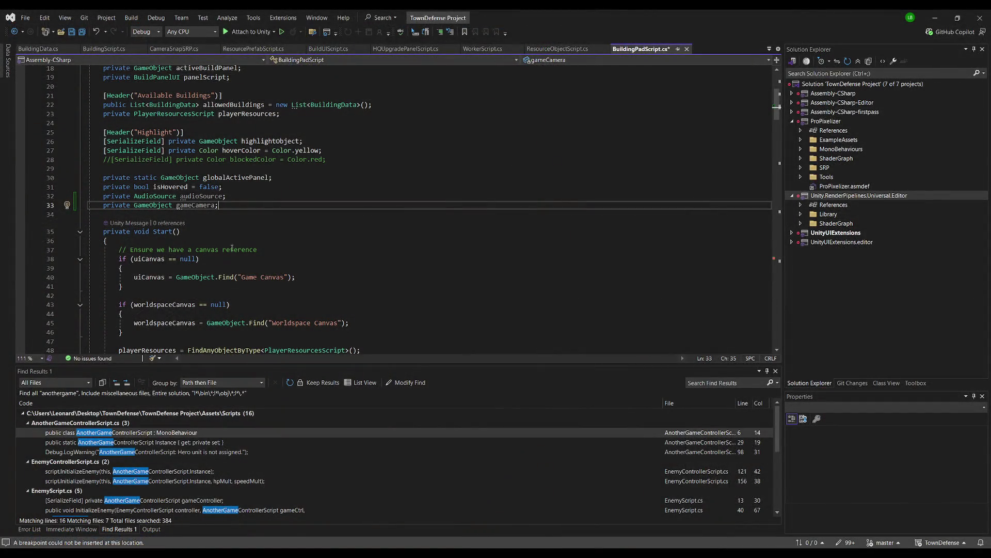
Step: Rewrite the pasted lookup in Start as gameCamera = Camera.main.gameObject; without the if wrapper
scroll(276, 287, "down", 2)
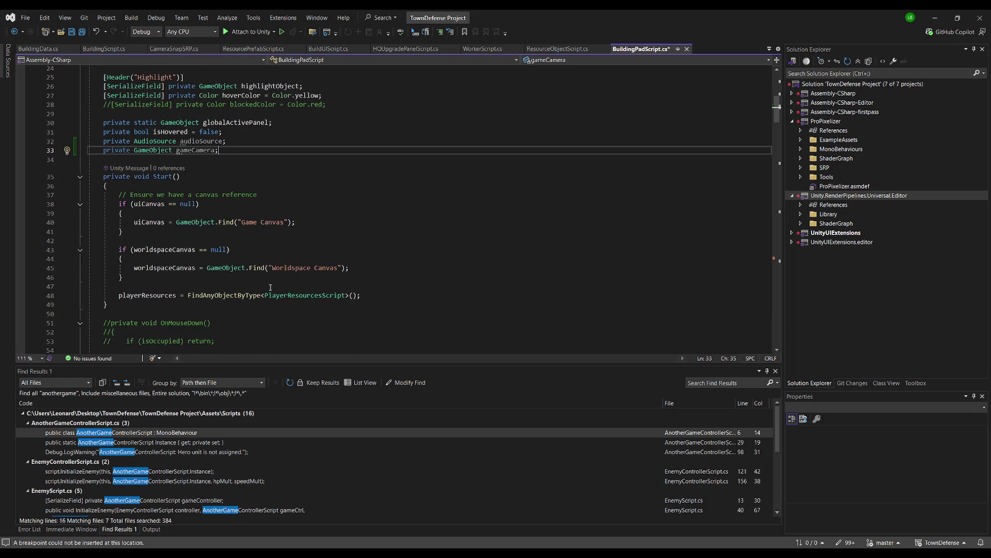
key("ctrl+v")
key("Left")
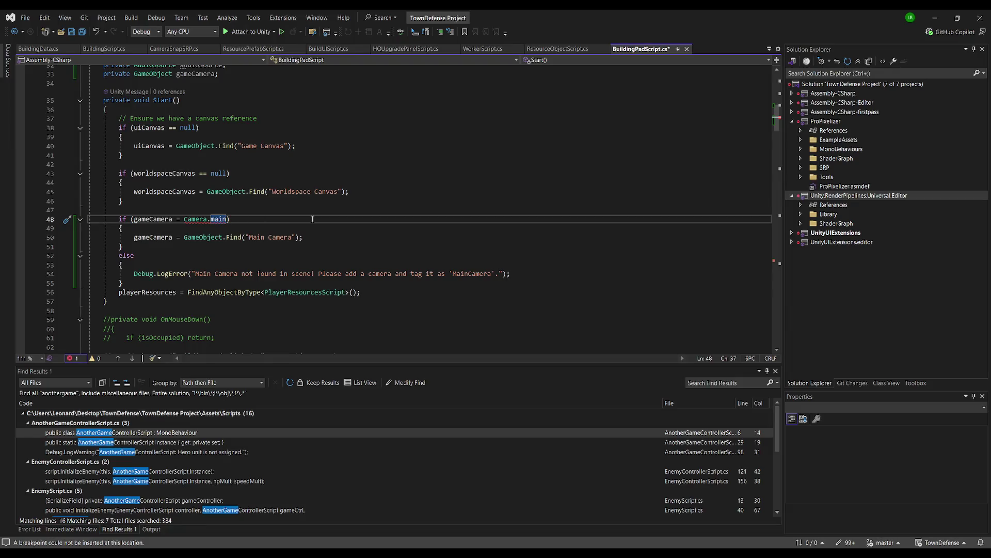
key("ctrl+Left")
key("ctrl+Left")
key("ctrl+Left")
key("Home")
key("ctrl+shift+Right")
key("ctrl+shift+Right")
key("Delete")
key("End")
key("BackSpace")
type(";")
key("Left")
type(".gameObject")
key("End")
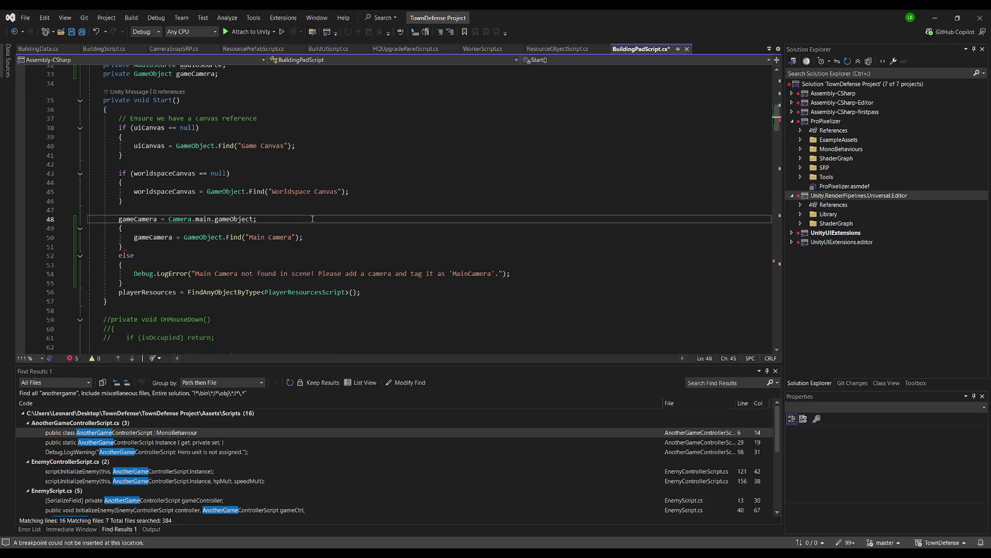
Step: Delete the fallback camera lookup, its closing brace and the else branch with Debug.LogError
key("Down")
key("Home")
key("shift+Down")
key("shift+Down")
key("Delete")
key("shift+Down")
key("Delete")
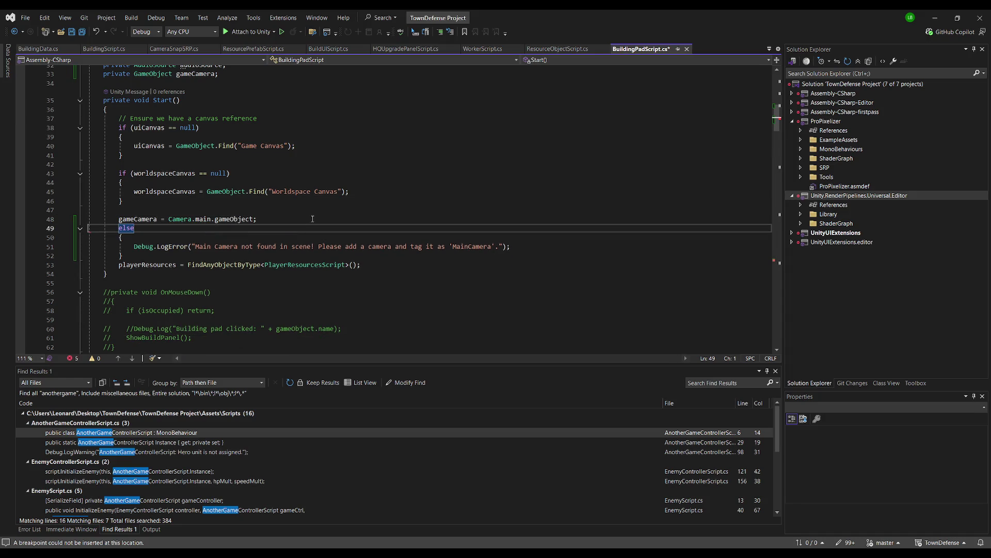
key("shift+Down")
key("Delete")
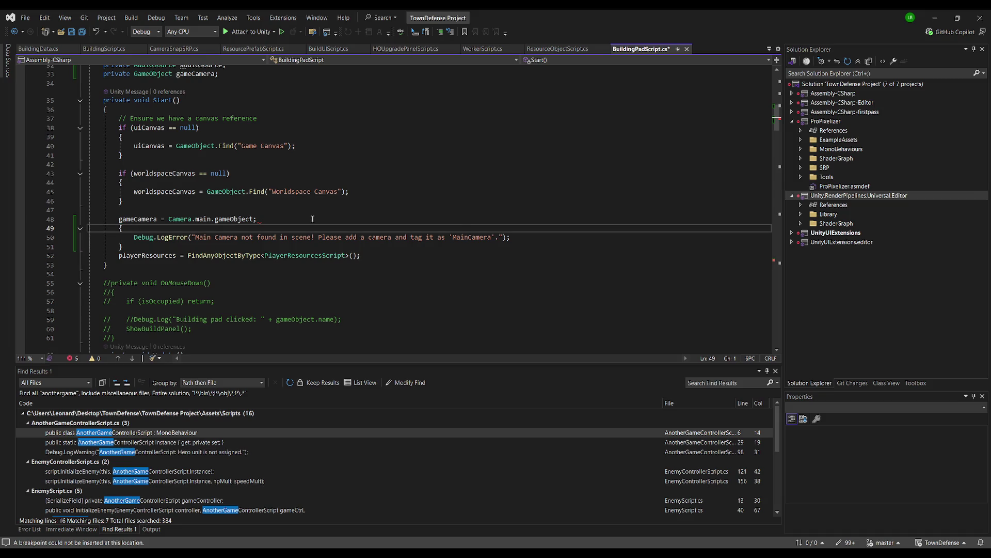
key("shift+Down")
key("shift+Down")
key("shift+Down")
key("Delete")
Step: Save BuildingPadScript.cs
key("Return")
key("Up")
key("Up")
key("Up")
key("ctrl+s")
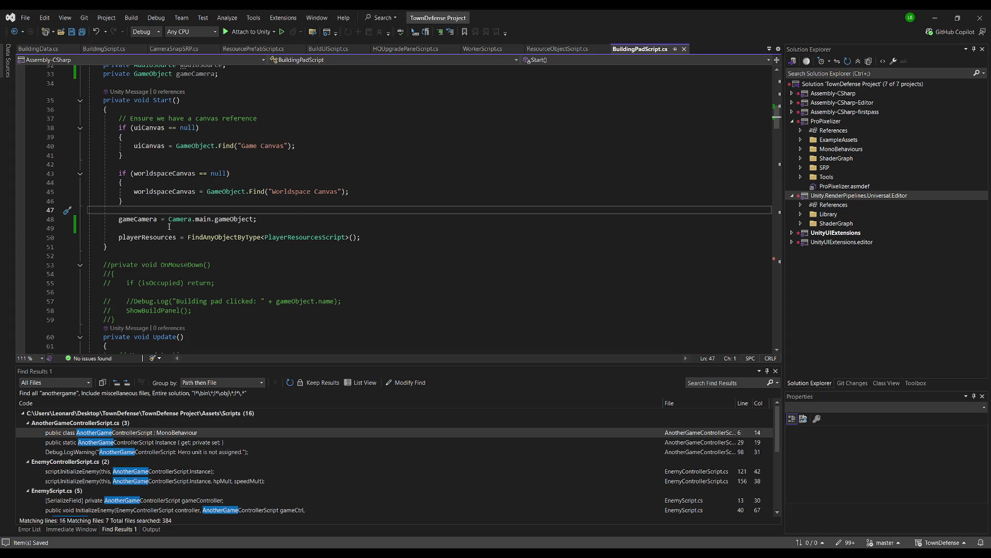
scroll(176, 237, "down", 12)
Step: Add gameCamera.GetComponent<AudioSource>().PlayOneShot(buildingData.buildSound); after the Instantiate block, then save
scroll(175, 238, "down", 20)
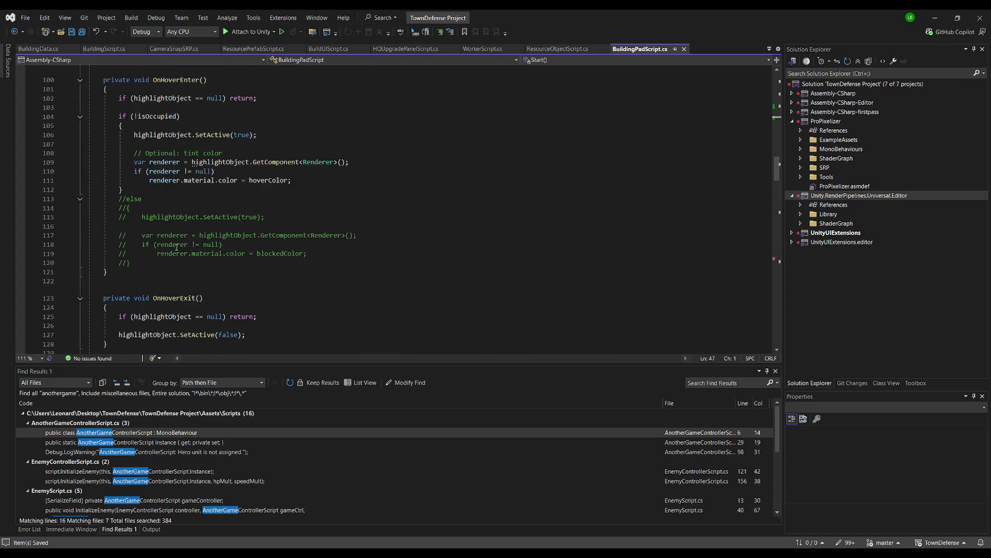
scroll(225, 244, "down", 14)
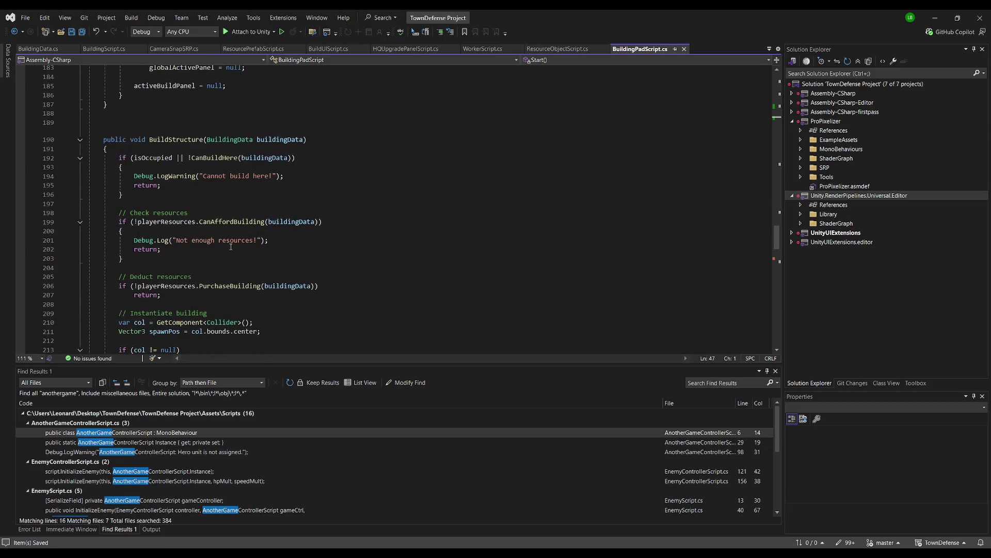
left_click(189, 286)
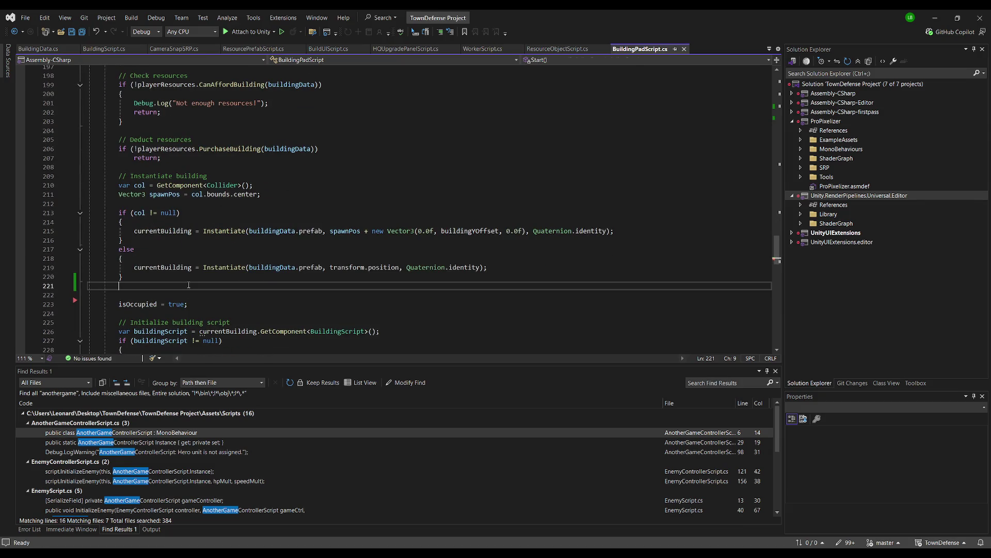
key("Return")
type("game")
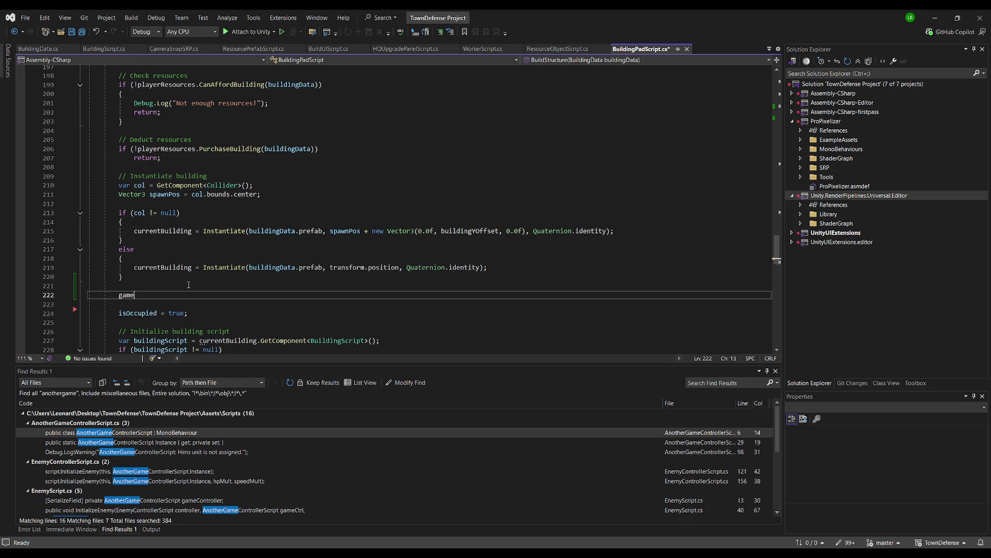
type("Camera.GetComponent<M")
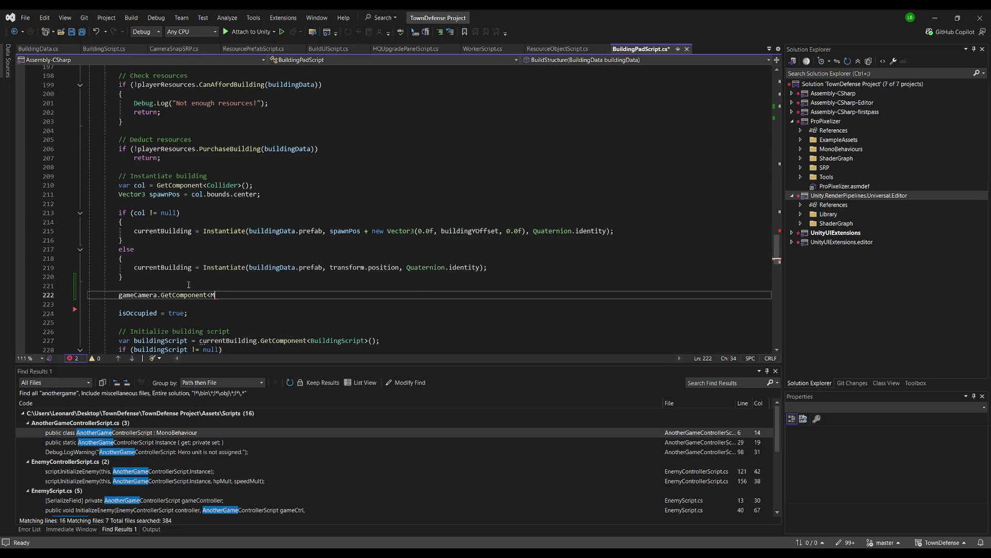
key("BackSpace")
type("AudioSource")
type(">")
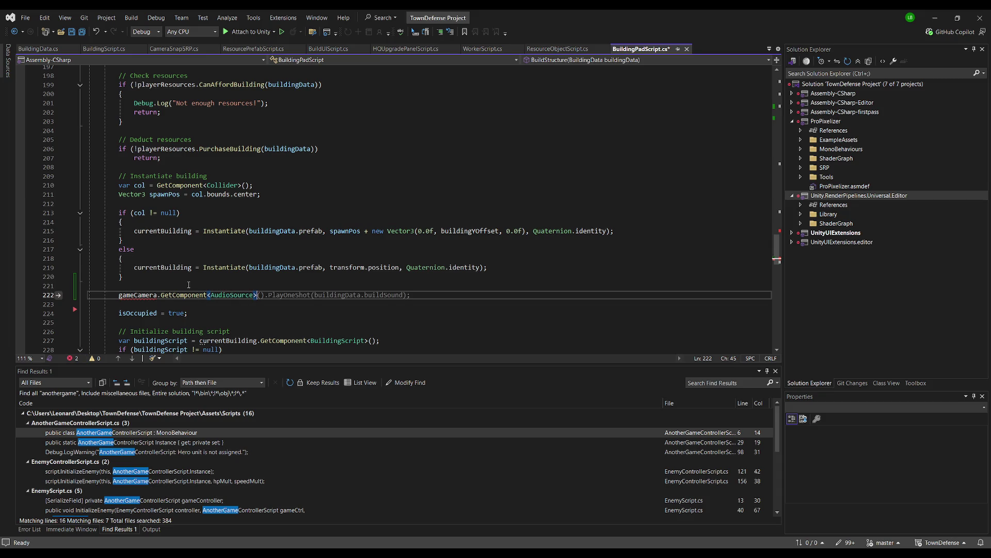
key("Tab")
key("ctrl+s")
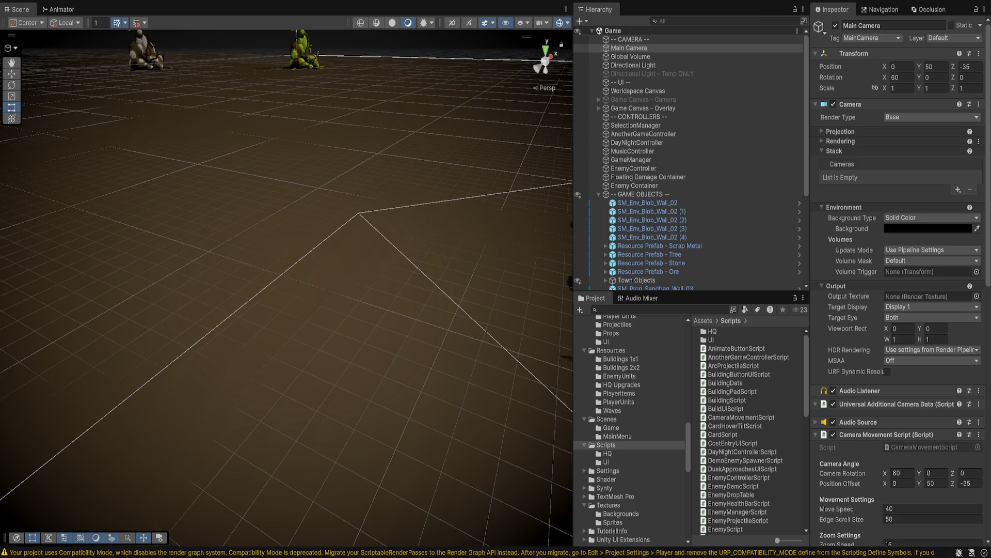
Step: In the Buildings 2x2 data, assign building_complete as the Scrapyard's Build Sound
left_click(621, 367)
left_click(715, 340)
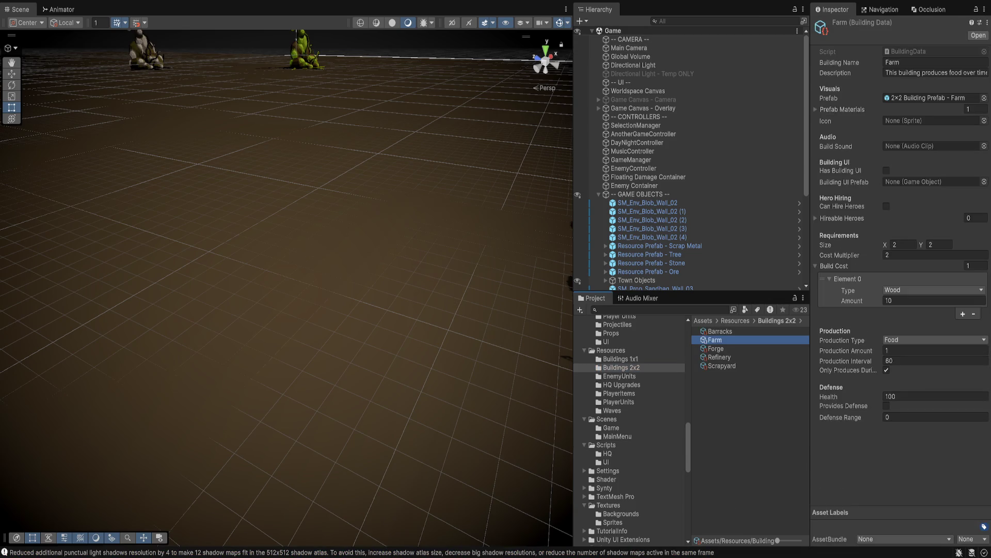
left_click(721, 331)
left_click(720, 357, "shift")
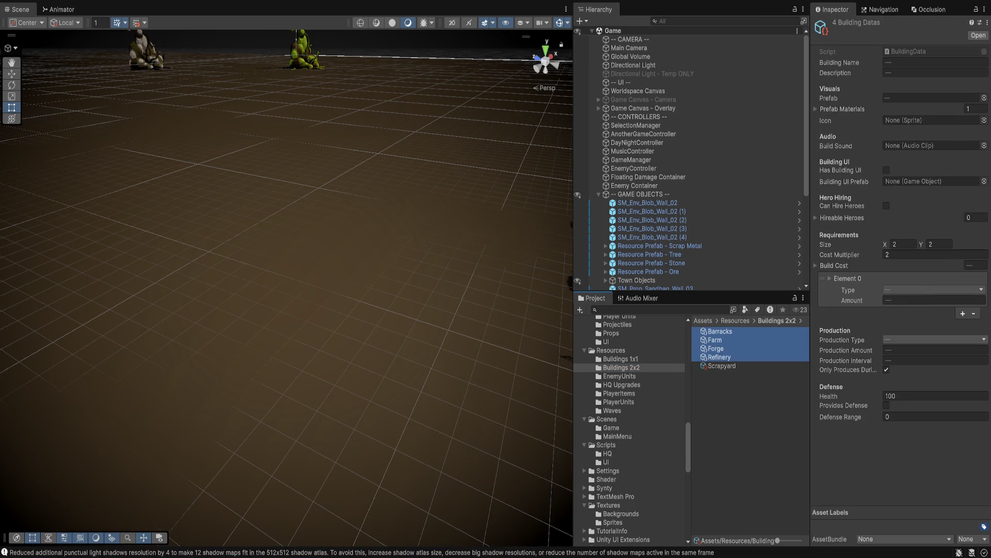
left_click(924, 145)
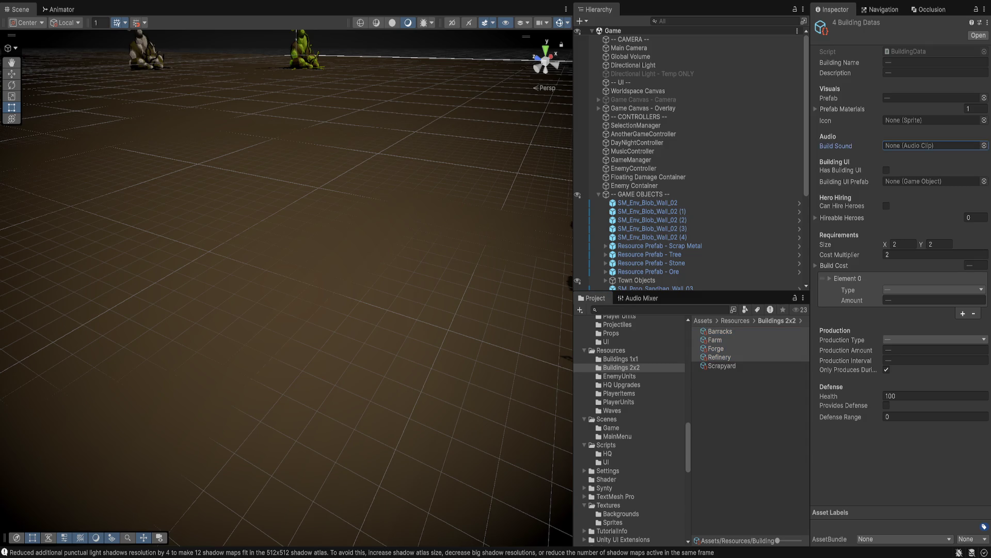
left_click(722, 366)
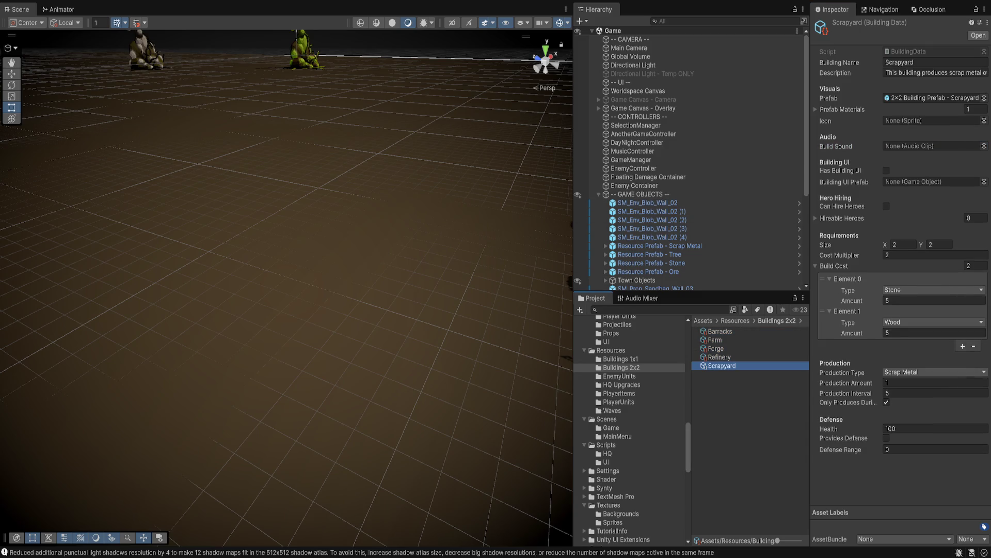
left_click(924, 146)
key("ctrl+v")
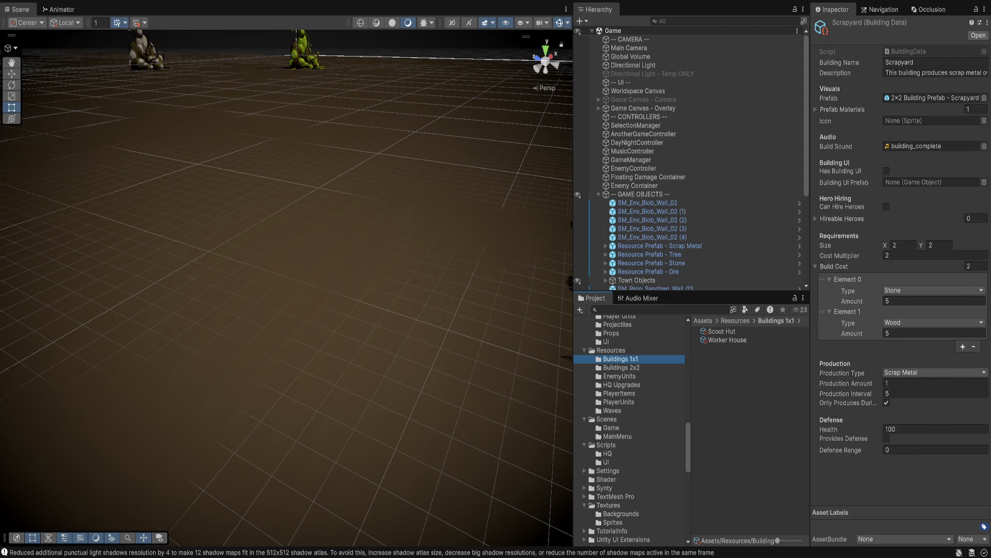
Step: Select the Scout Hut and Worker House data in Buildings 1x1 and focus their Build Sound field
left_click(721, 331)
left_click(727, 340, "shift")
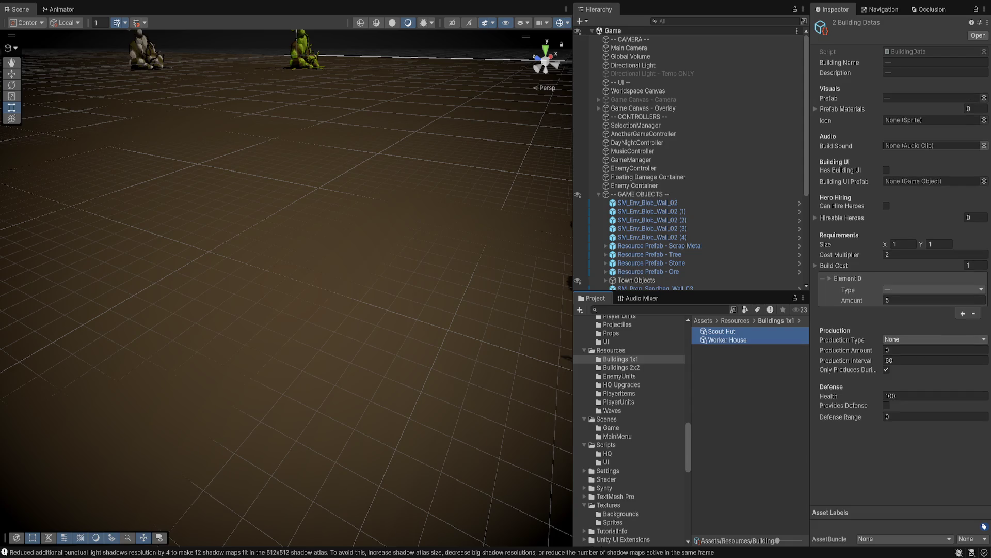
left_click(961, 145)
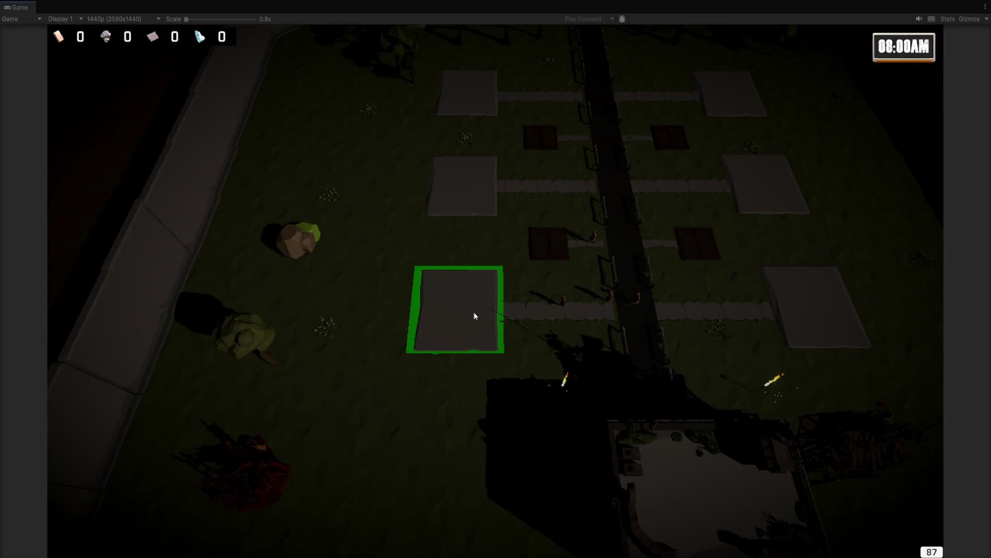
left_click(468, 308)
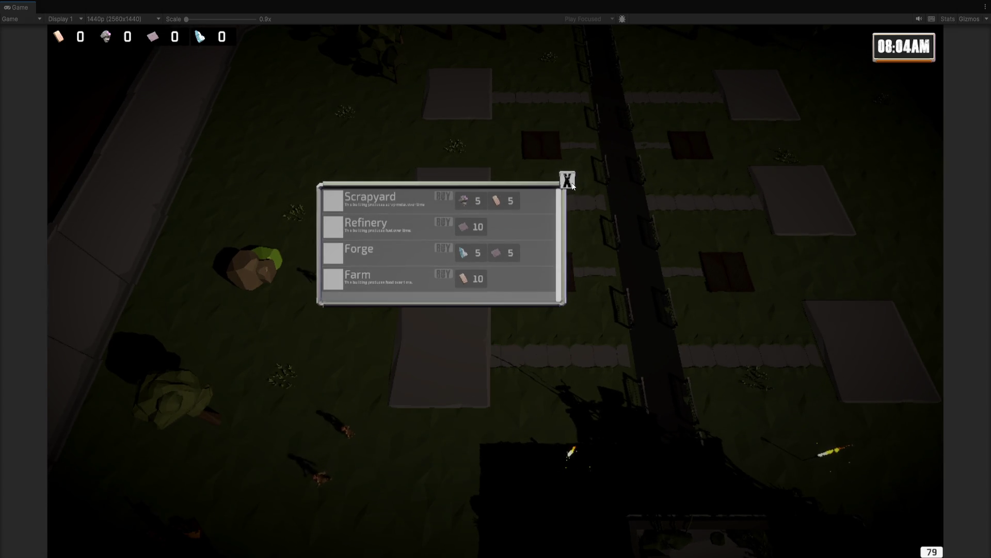
left_click(567, 179)
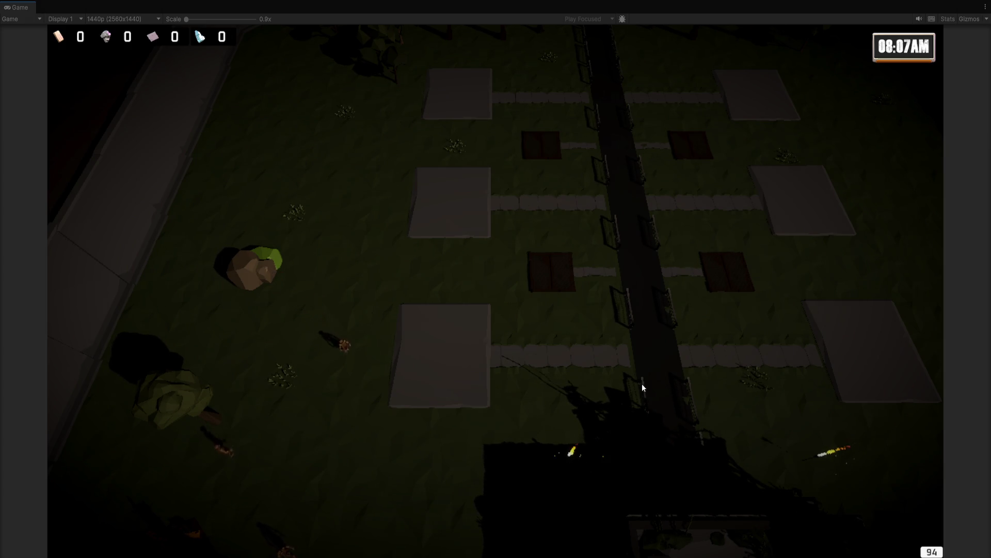
key("ctrl+p")
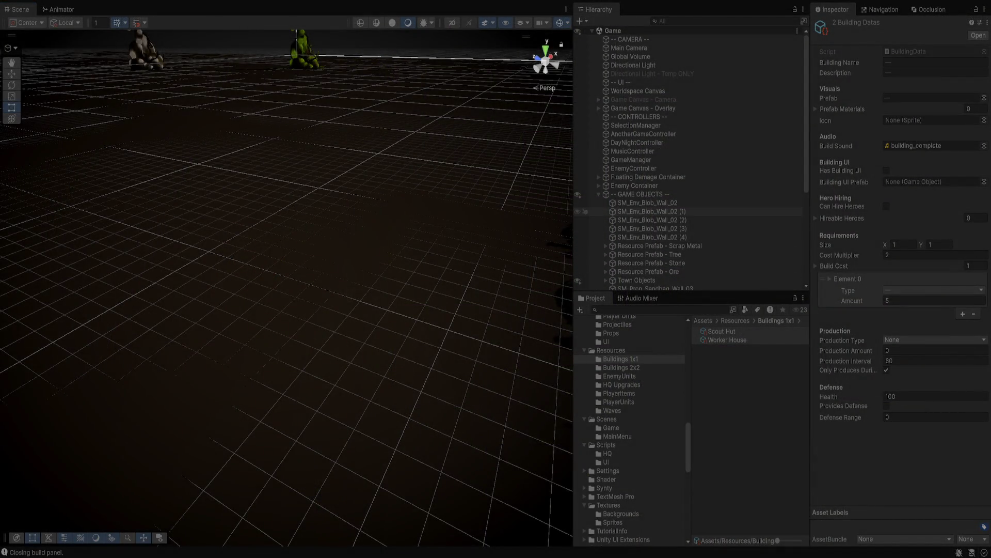
Step: Return to Unity, then select and frame the build panel, picking its Scrapyard text
key("alt+Tab")
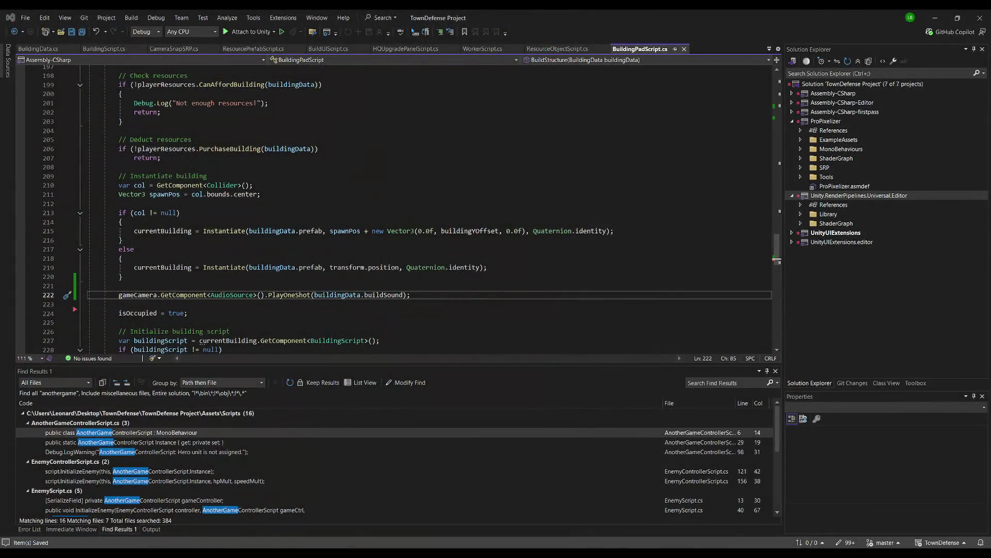
key("alt+Tab")
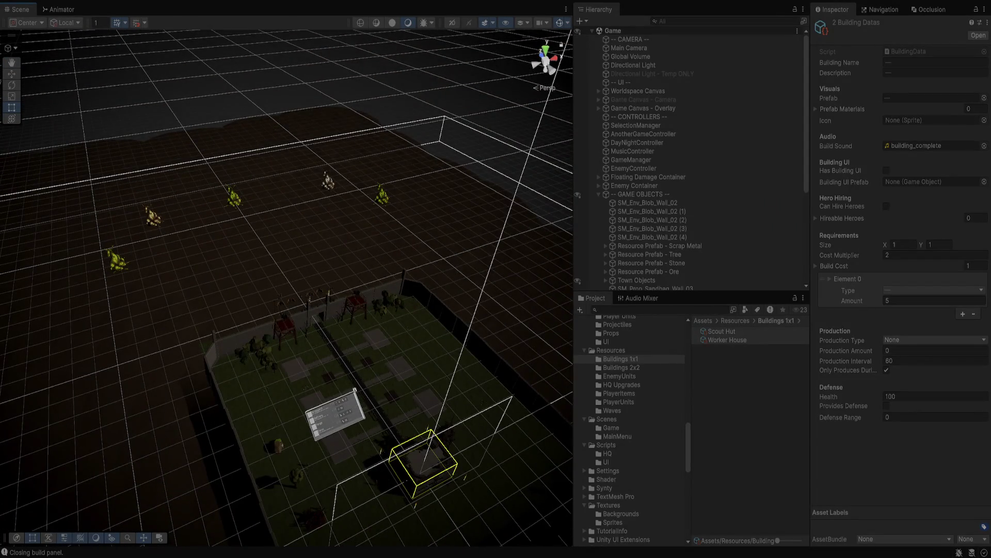
left_click(336, 416)
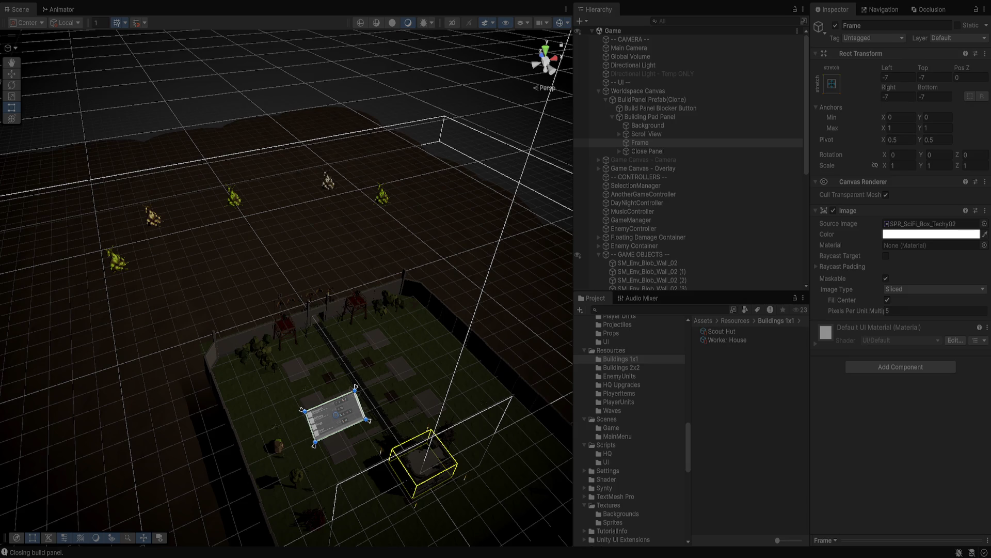
key("f")
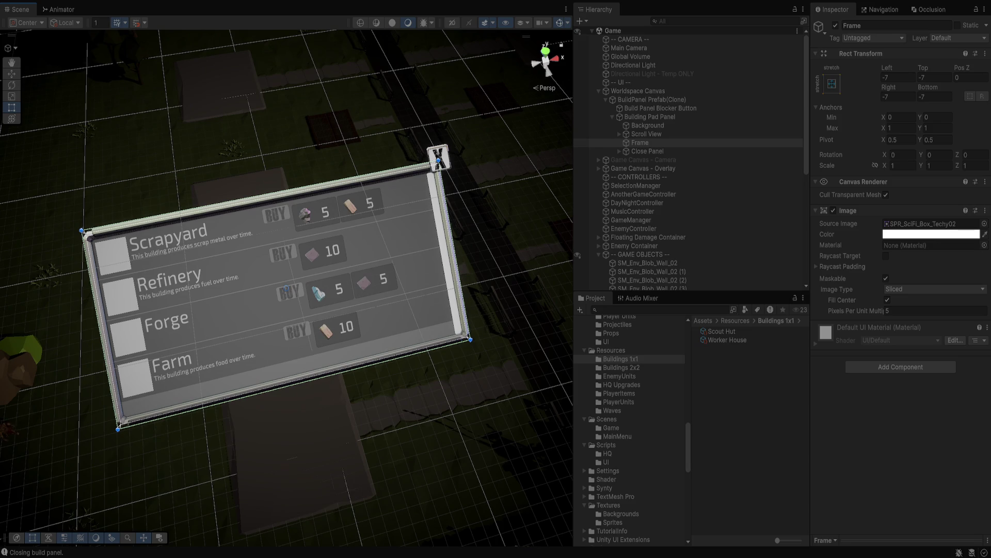
left_click(270, 223)
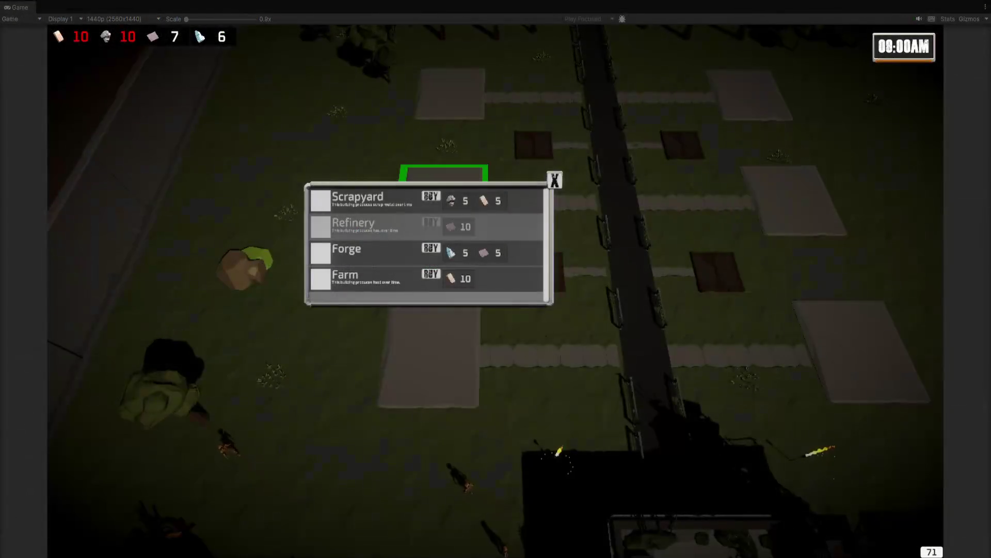
Step: Build a Scrapyard, a Scout Hut and a Worker House on three empty plots
left_click(430, 196)
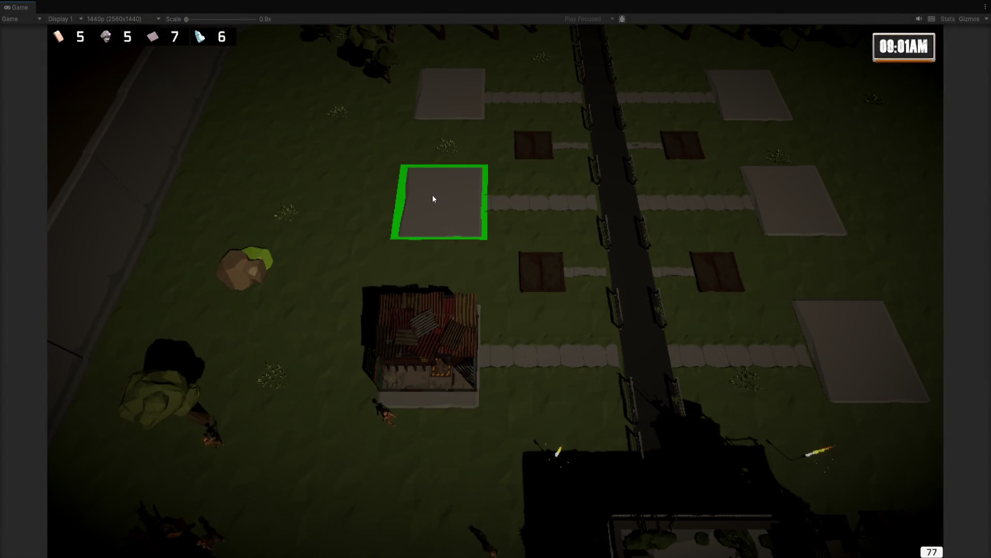
left_click(558, 269)
left_click(560, 145)
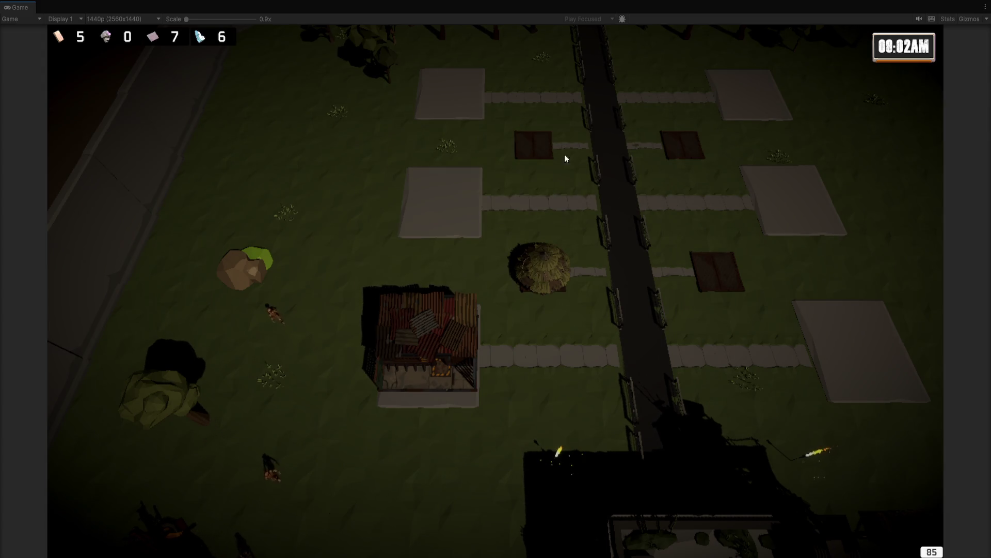
left_click(715, 270)
left_click(760, 123)
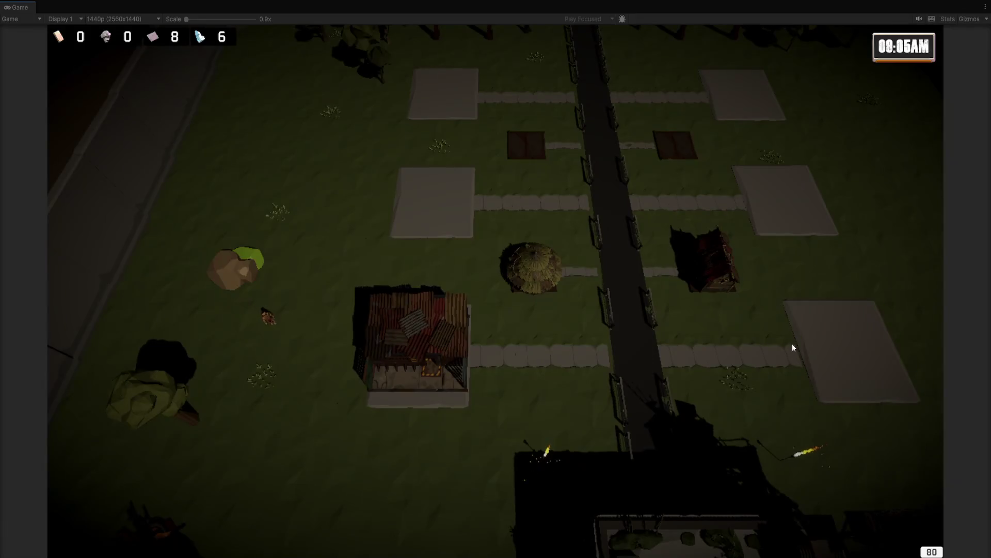
Step: Pan to the HQ, open and close its upgrade panel, then open an empty plot's build options
key("d")
key("w")
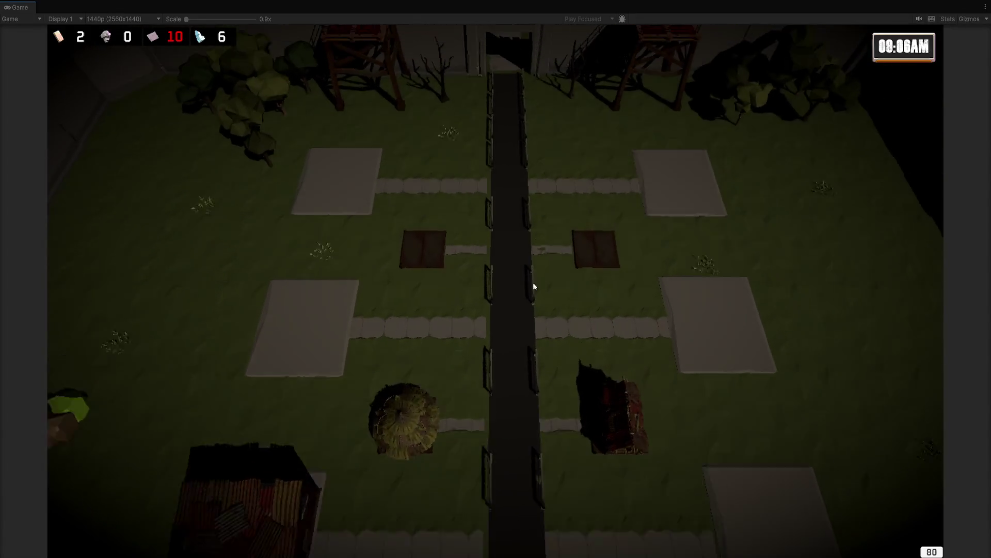
key("w")
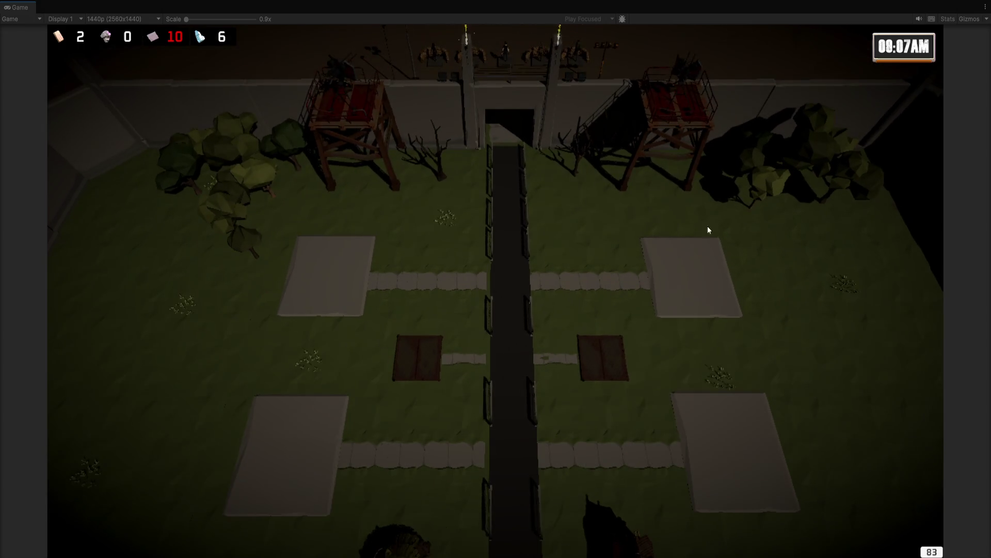
mouse_move(925, 221)
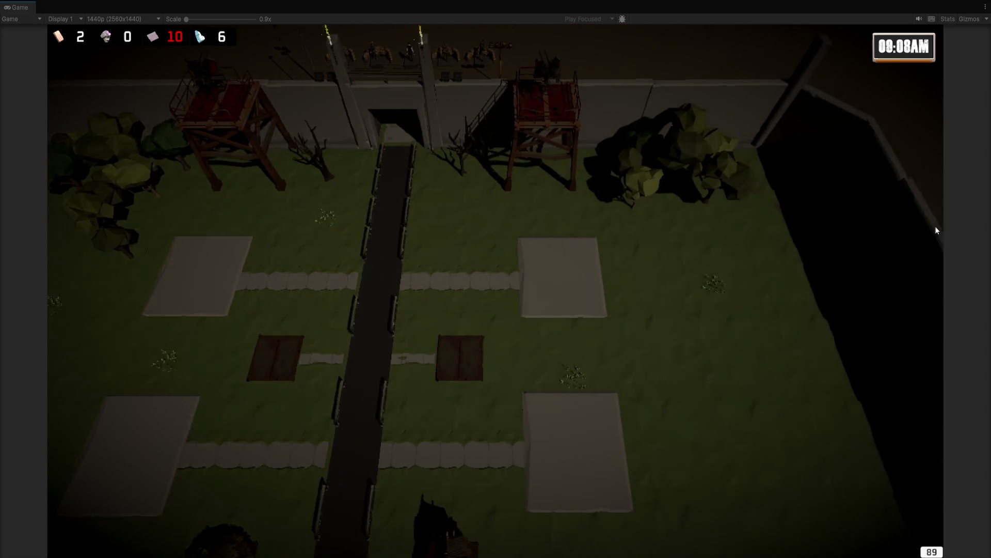
key("a")
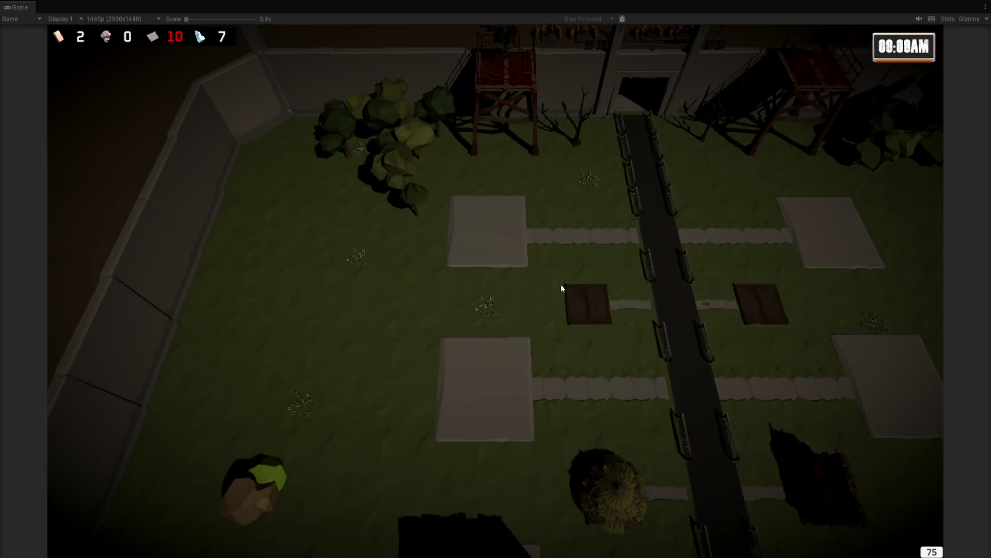
key("s")
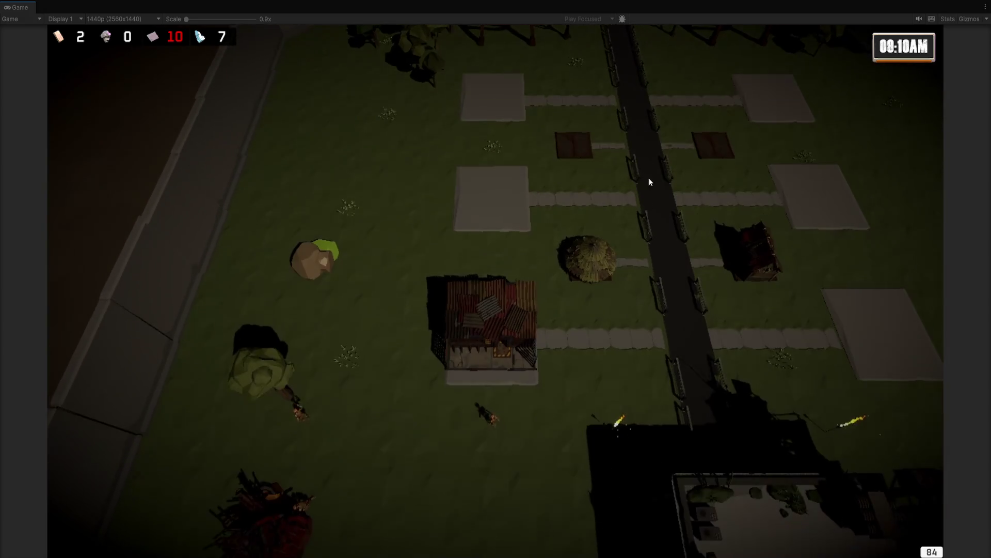
key("s")
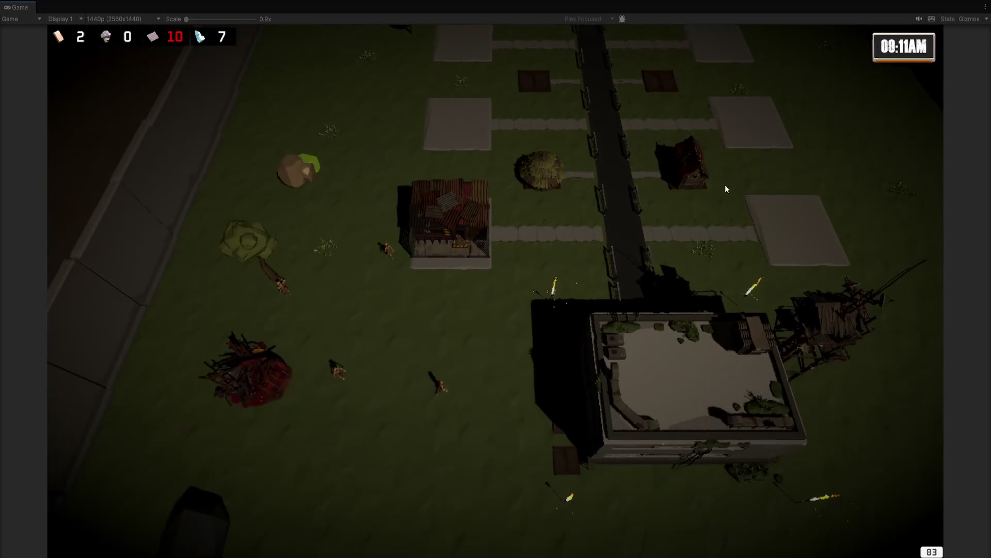
left_click(668, 263)
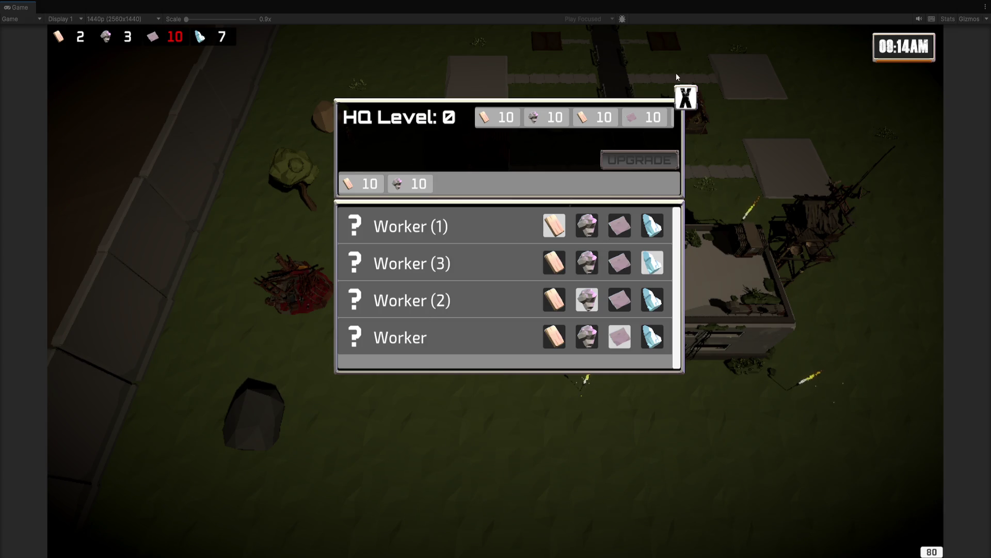
left_click(690, 101)
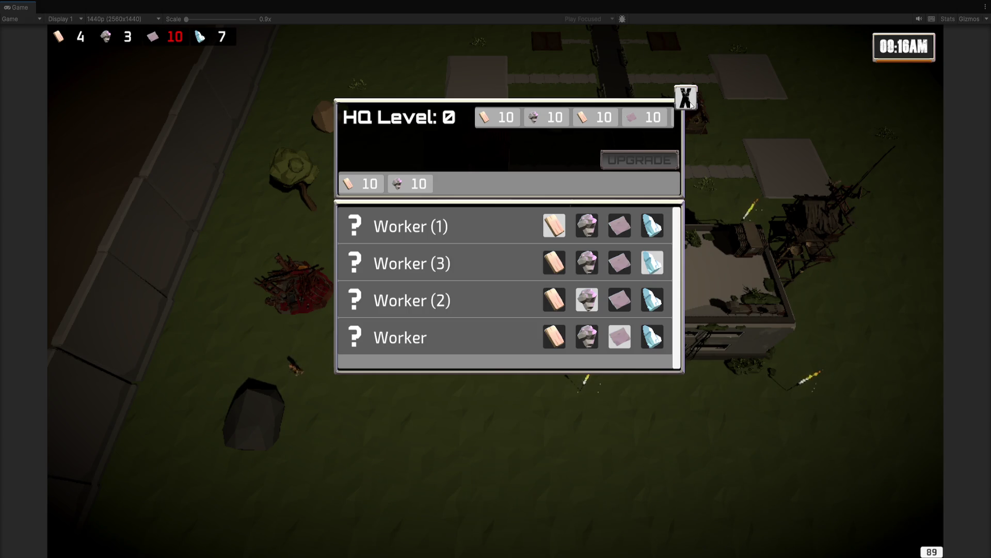
scroll(612, 122, "up", 2)
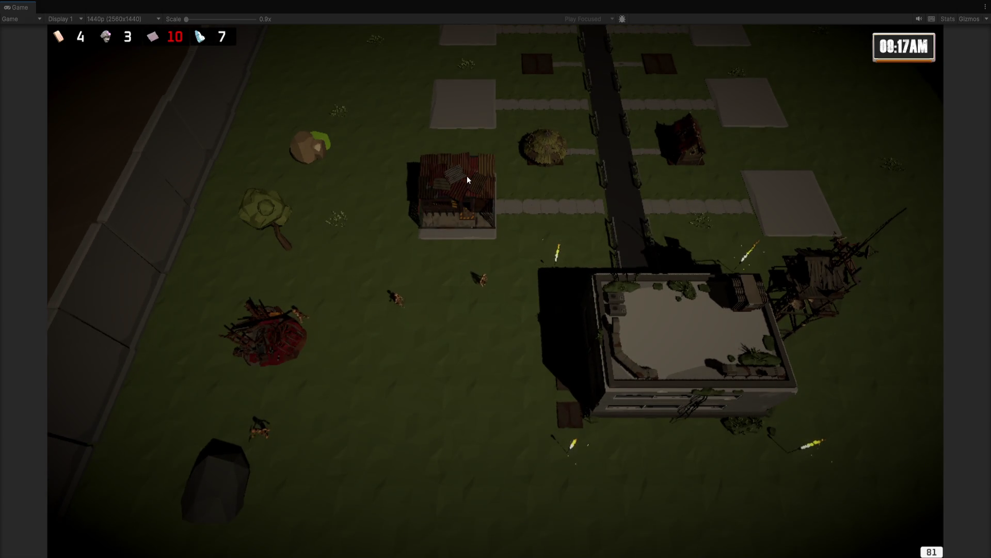
left_click(485, 144)
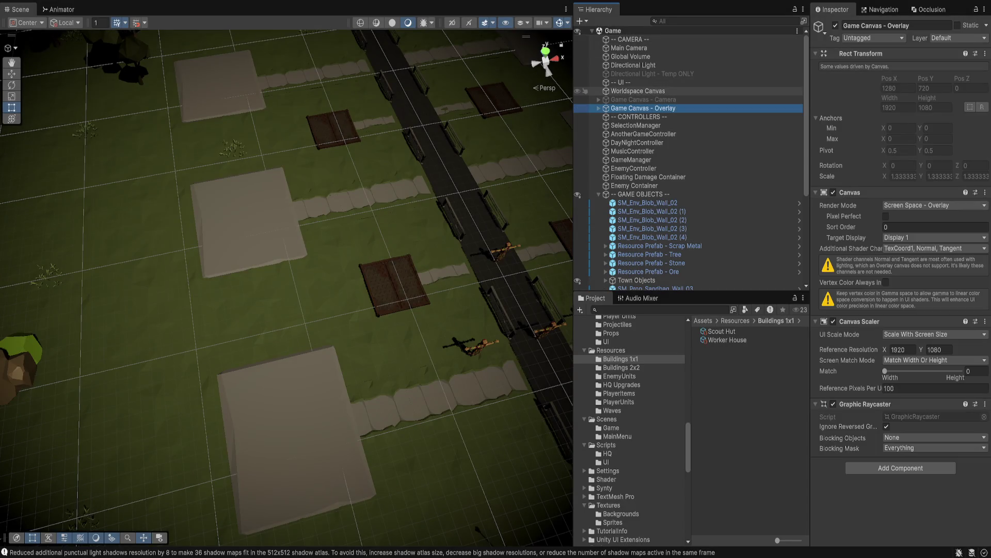
Step: Inspect the Worldspace Canvas and Game Canvas - Overlay settings in the Inspector
left_click(638, 91)
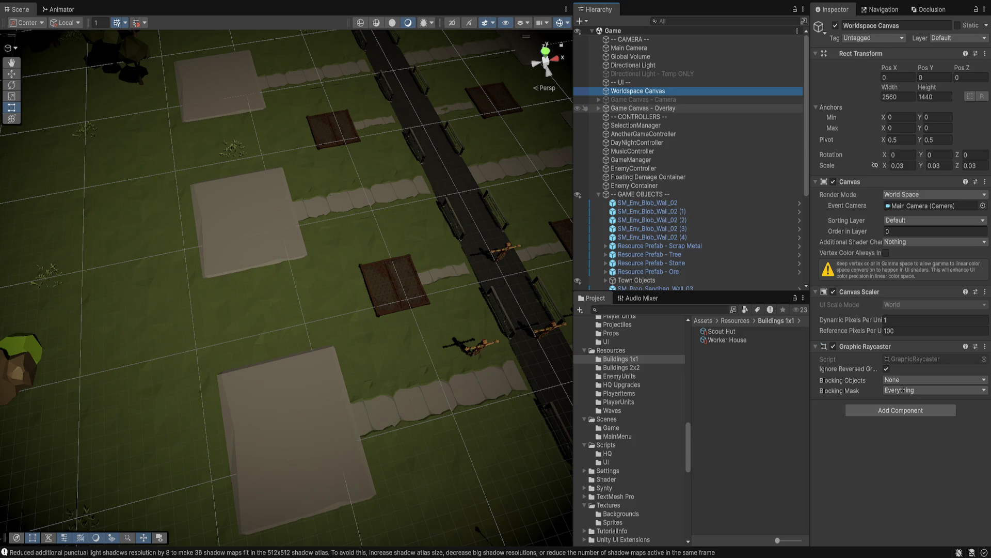
left_click(640, 108)
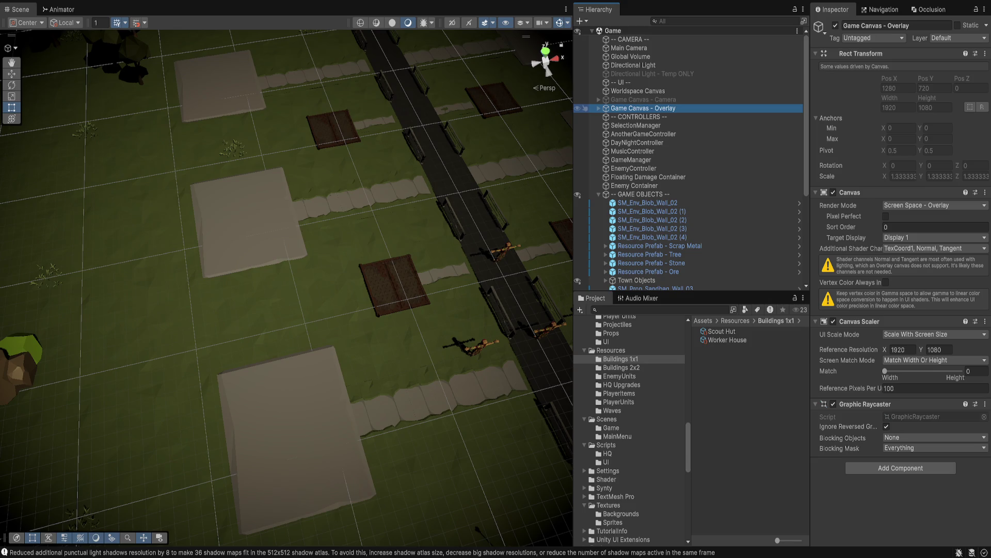
left_click(900, 468)
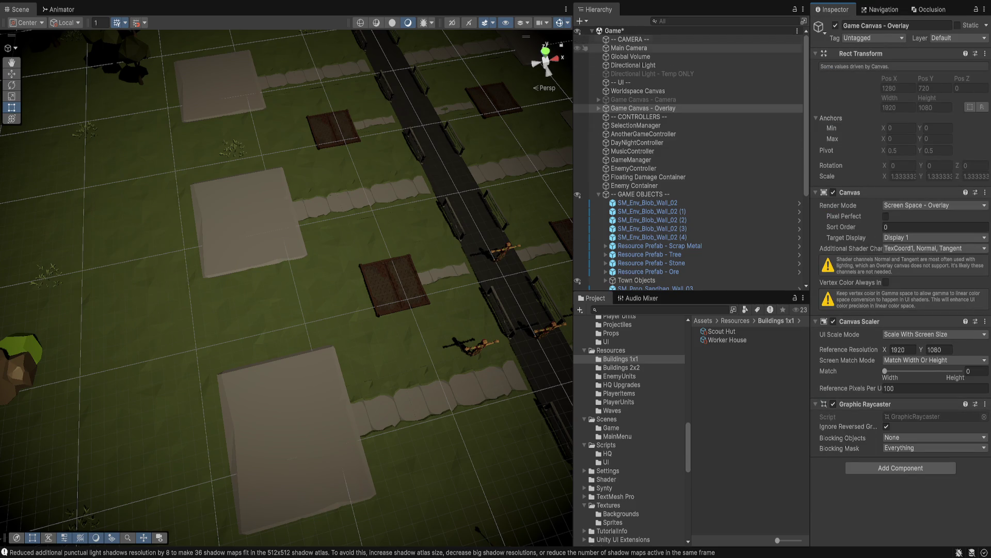
Step: Give Main Camera a Pixel Perfect Camera and disable its Camera, then undo both changes
left_click(629, 47)
left_click(851, 104)
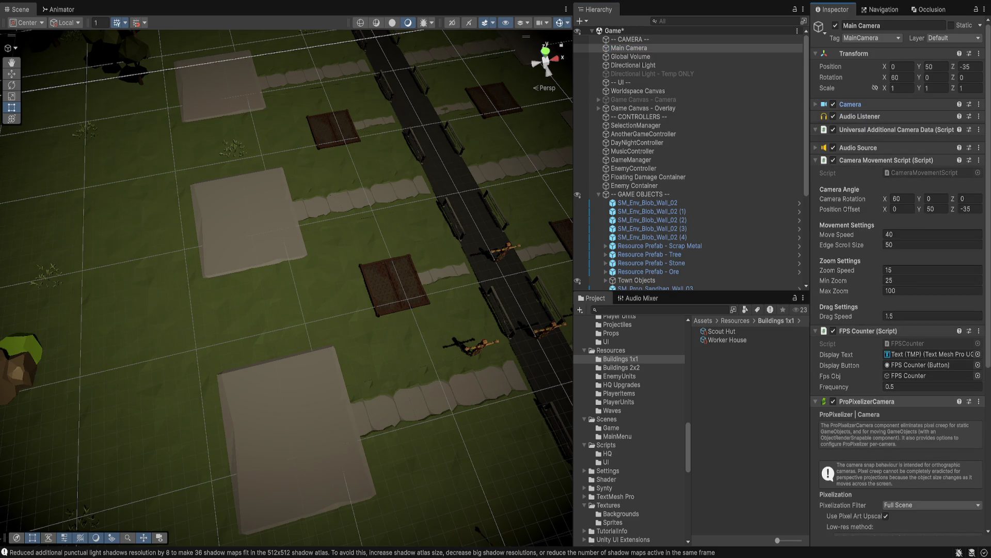
left_click(867, 401)
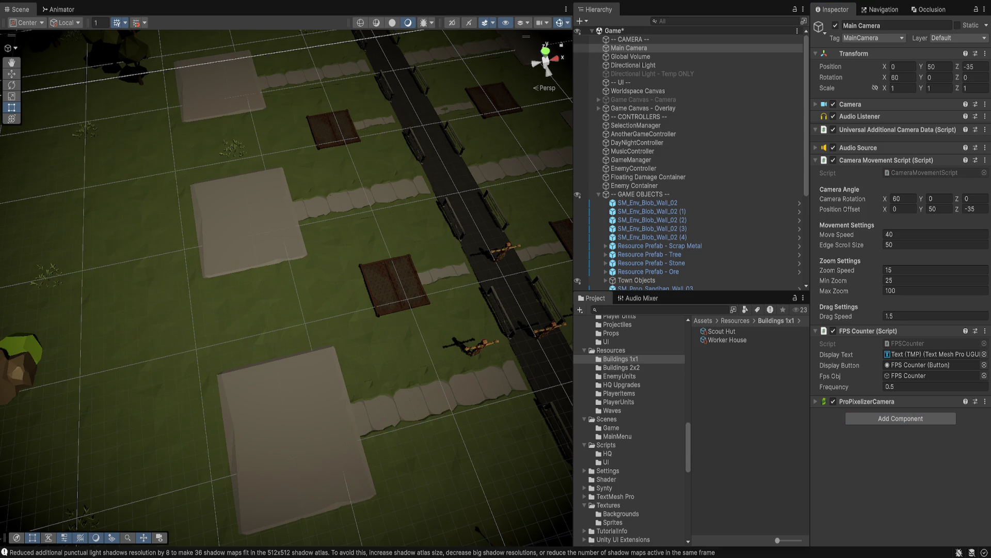
key("ctrl+z")
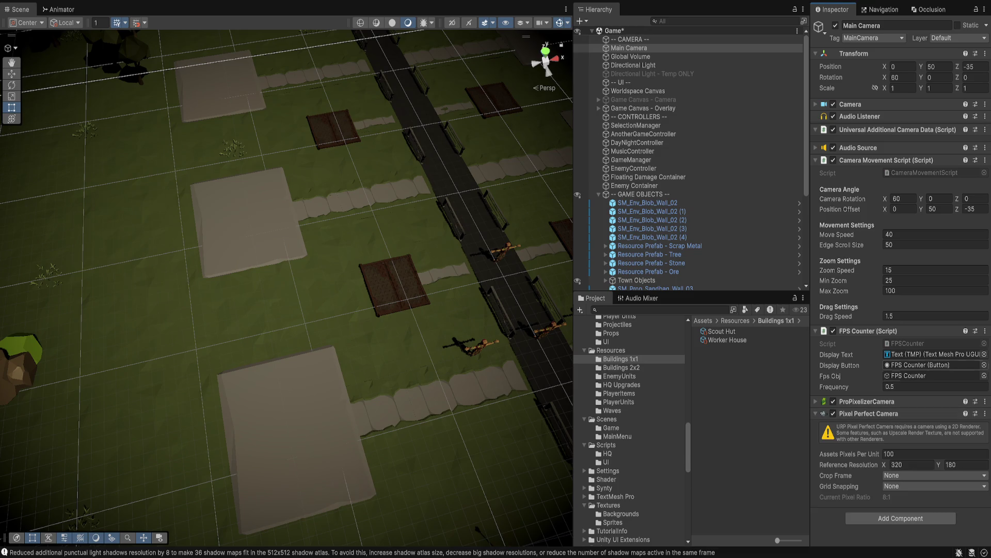
left_click(833, 104)
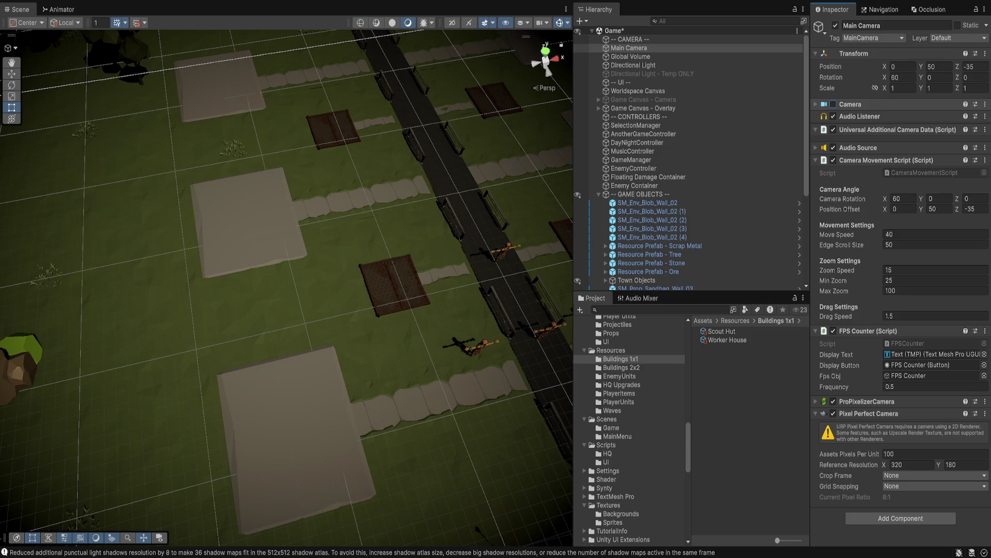
key("ctrl+z")
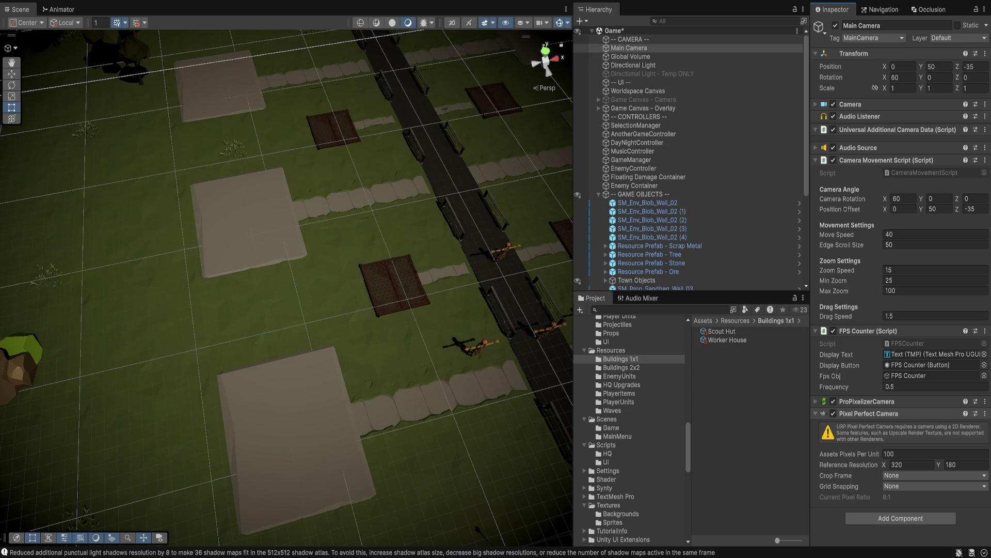
key("ctrl+z")
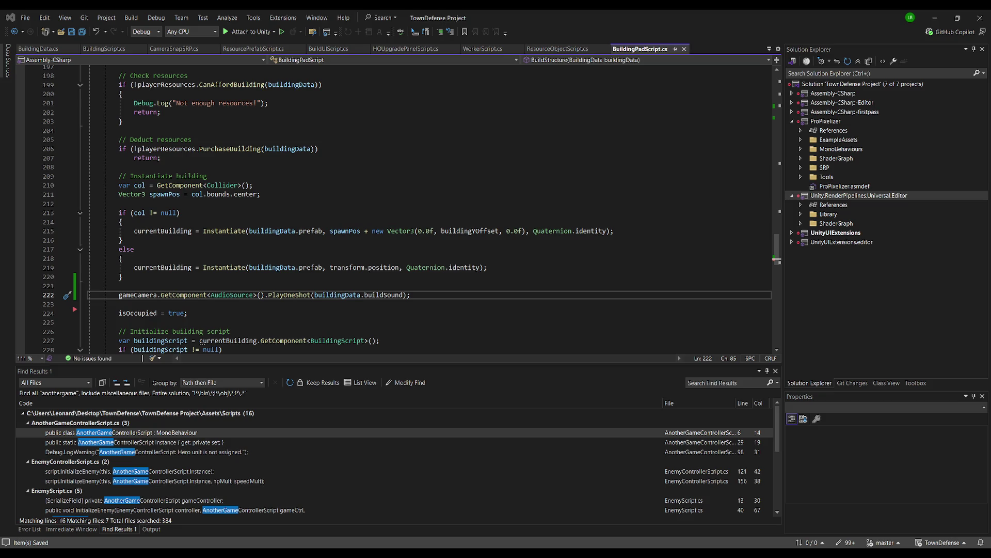
Step: Compare the building pad script in Visual Studio with the Unity editor
key("alt+Tab")
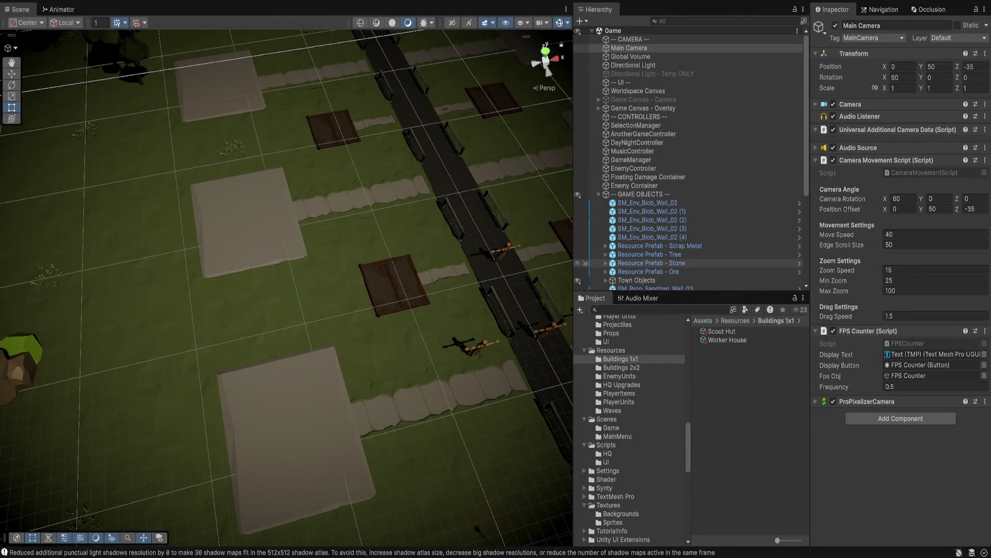
key("alt+Tab")
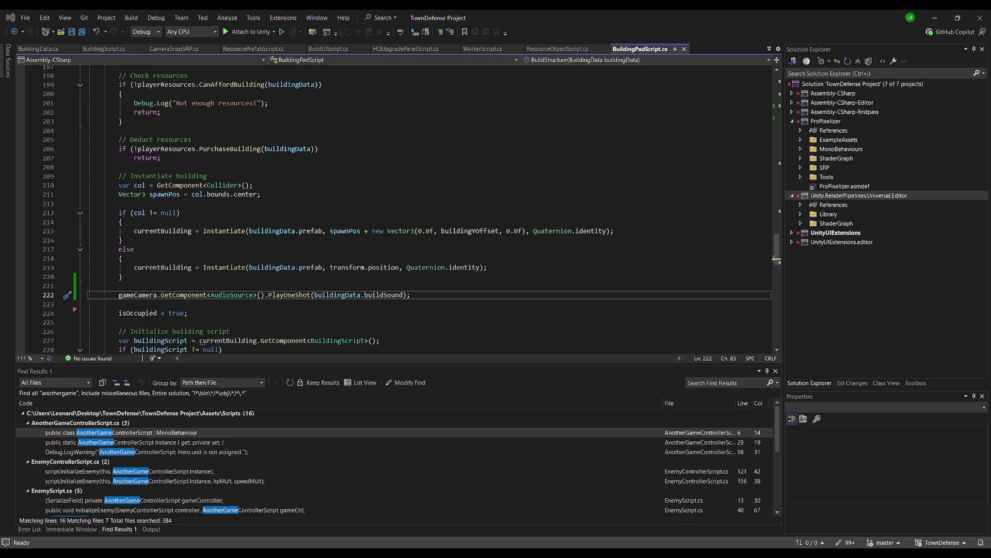
key("alt+Tab")
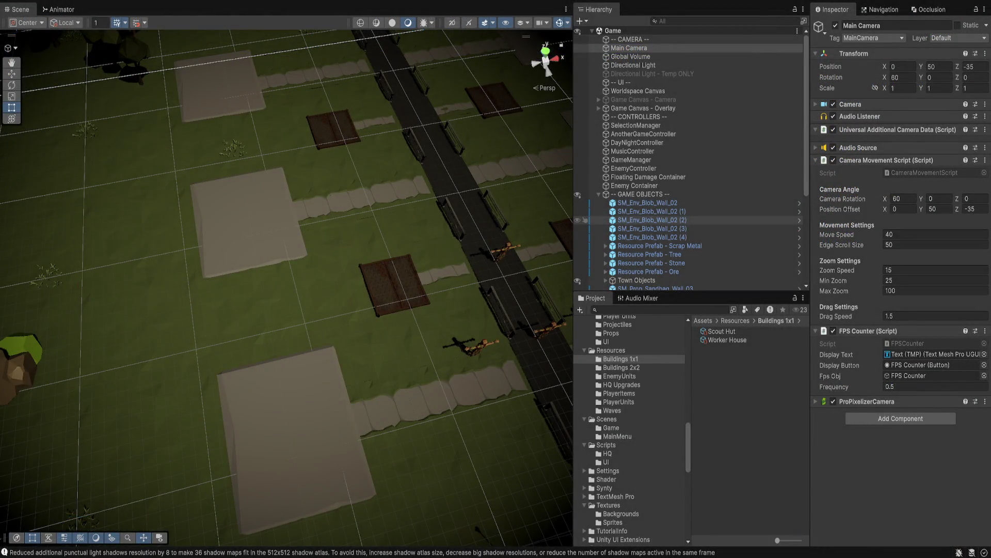
key("alt+Tab")
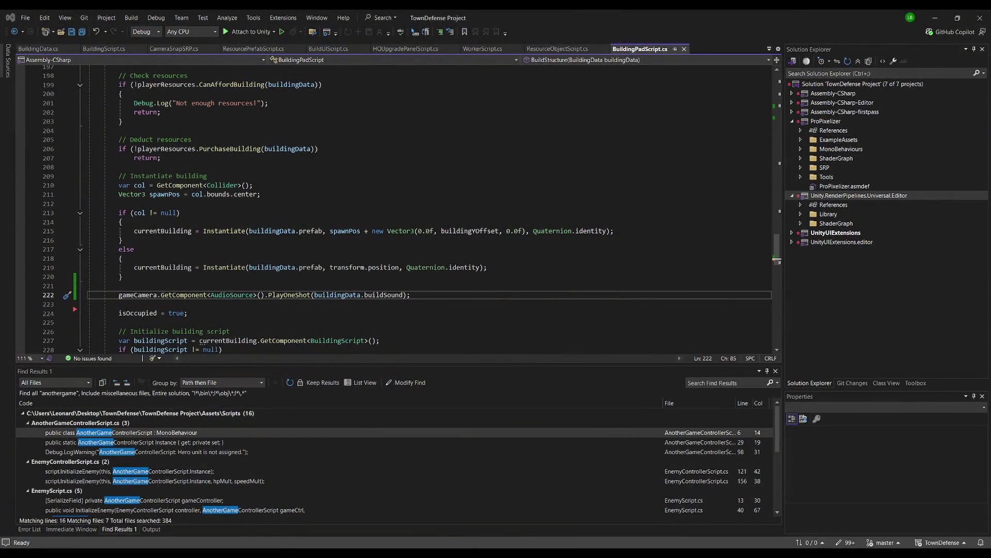
key("alt+Tab")
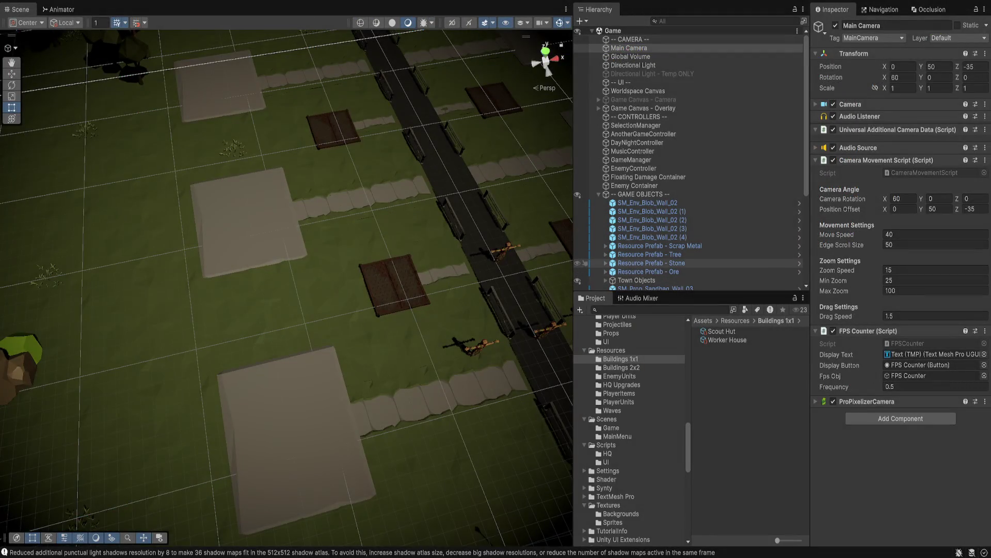
Step: Zoom the Scene view out and frame the quarantine gate wall object
scroll(287, 288, "down", 5)
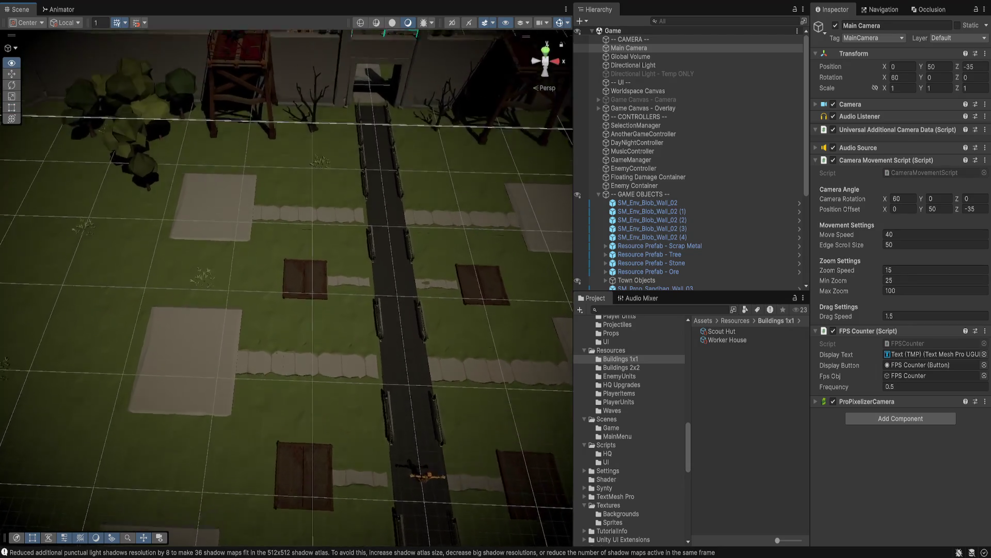
left_click(368, 155)
key("f")
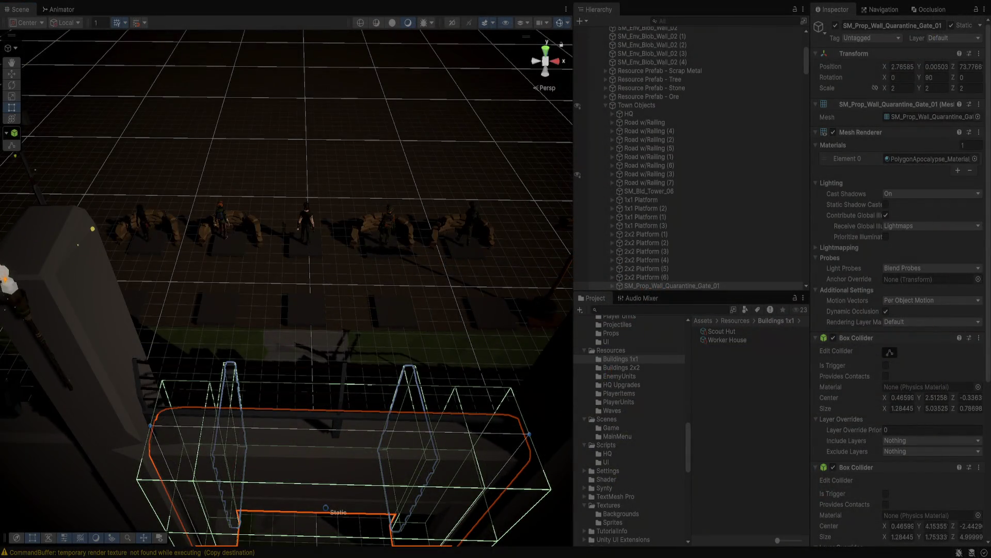
Step: Set the DayNightController's Night Start Hour to 18
scroll(671, 128, "up", 5)
scroll(671, 128, "up", 1)
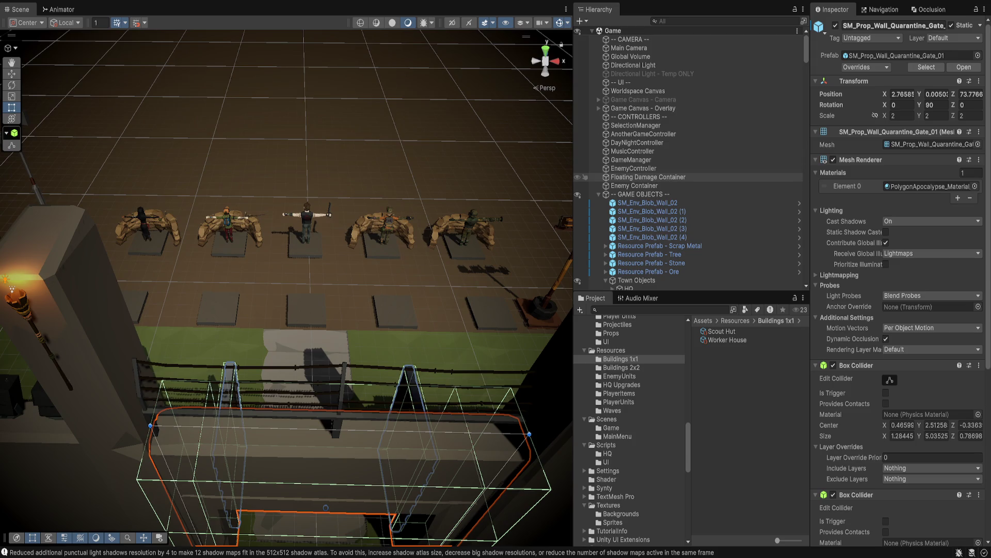
left_click(637, 143)
left_click(888, 164)
type("18")
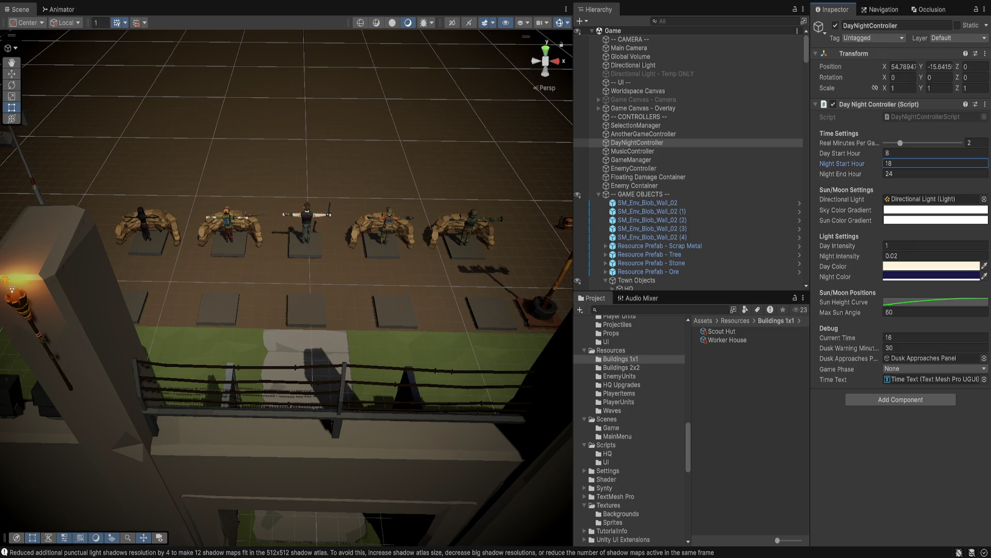
Step: Set DayNightController's Current Time to 8, then start and stop a playtest with Ctrl+P
left_click(909, 338)
type("8")
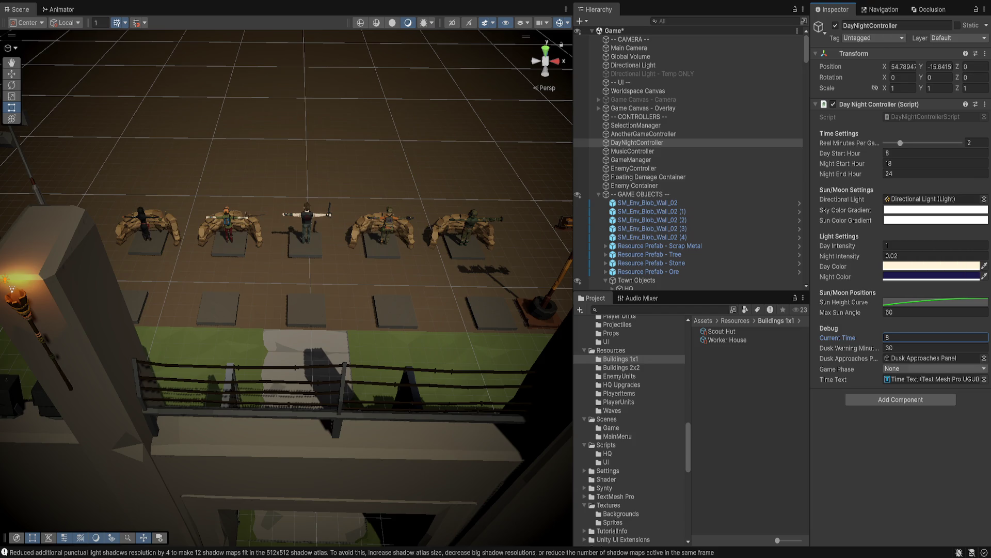
key("ctrl+p")
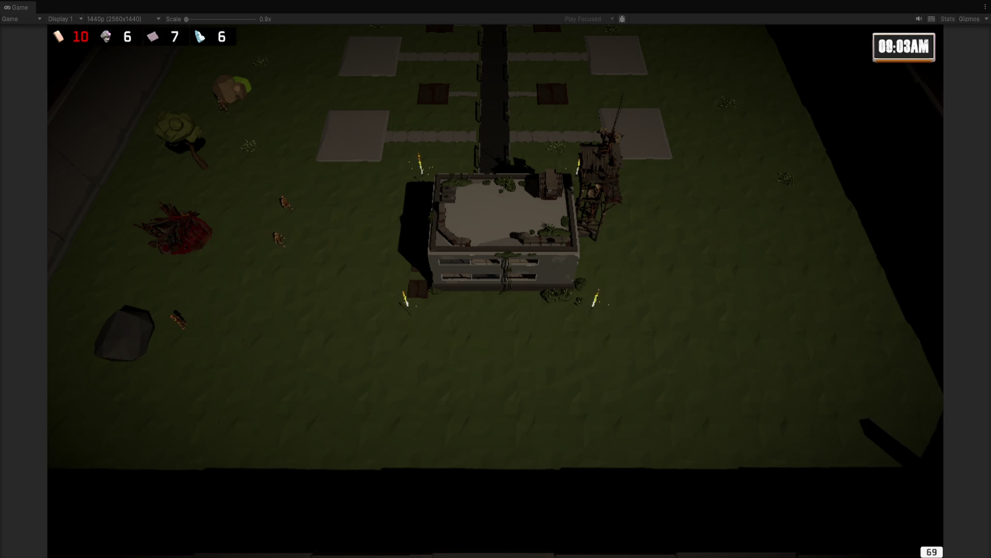
key("ctrl+p")
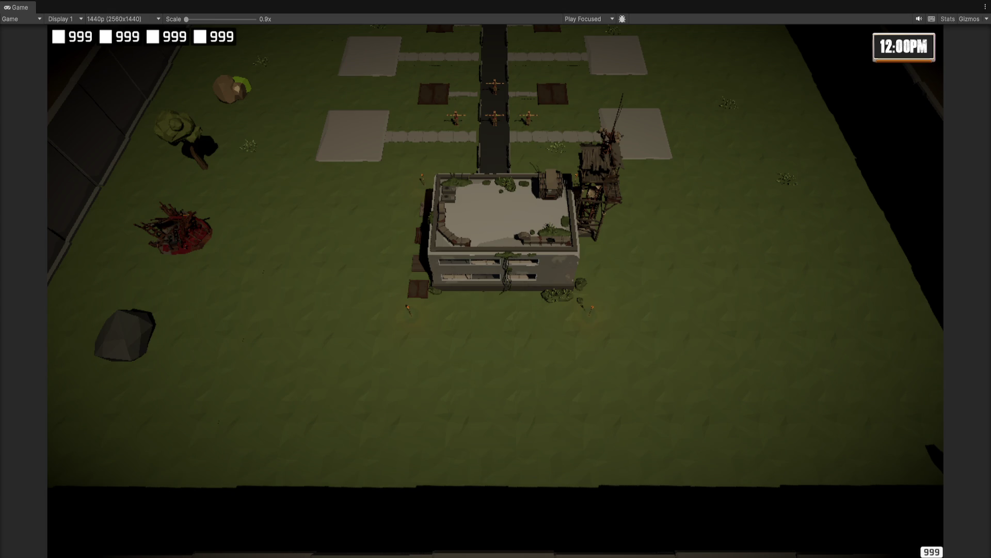
Step: Exit Play mode with Ctrl+P so the editor layout returns and scripts recompile
key("ctrl+p")
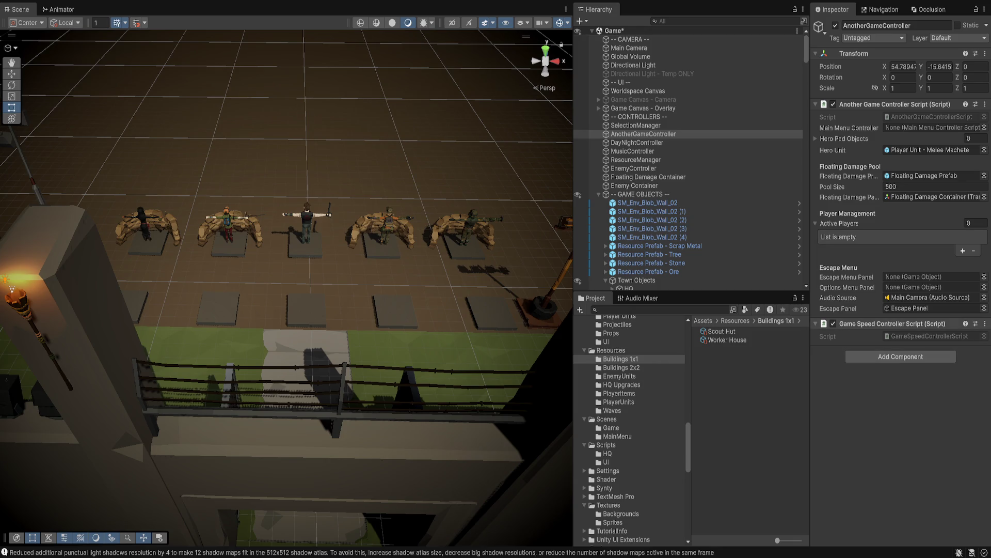
Step: Replace GameSpeedControllerScript with the 1x/2x/3x speed-cycling code, add the Script suffix to the class name, and save
double_click(954, 336)
key("ctrl+a")
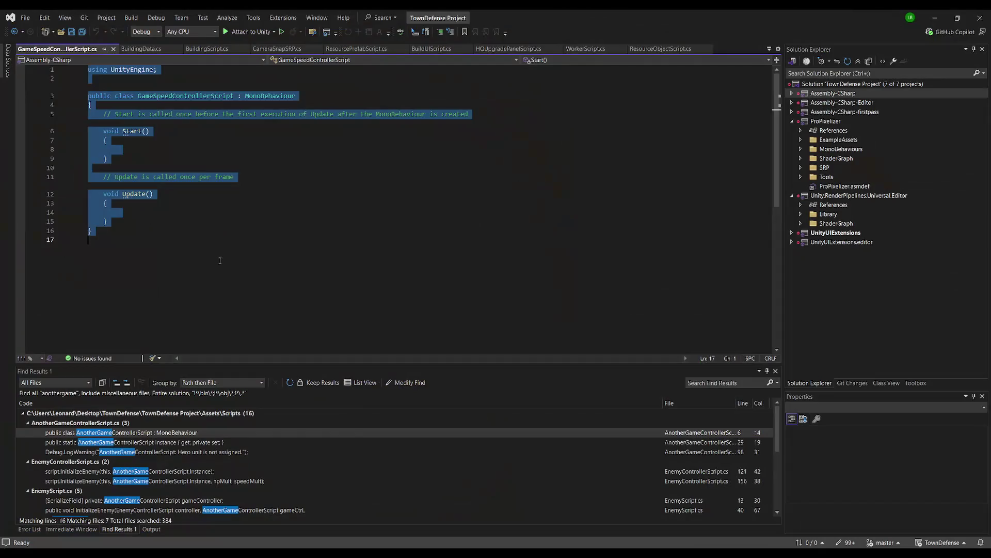
key("ctrl+v")
left_click(211, 104)
type("Script")
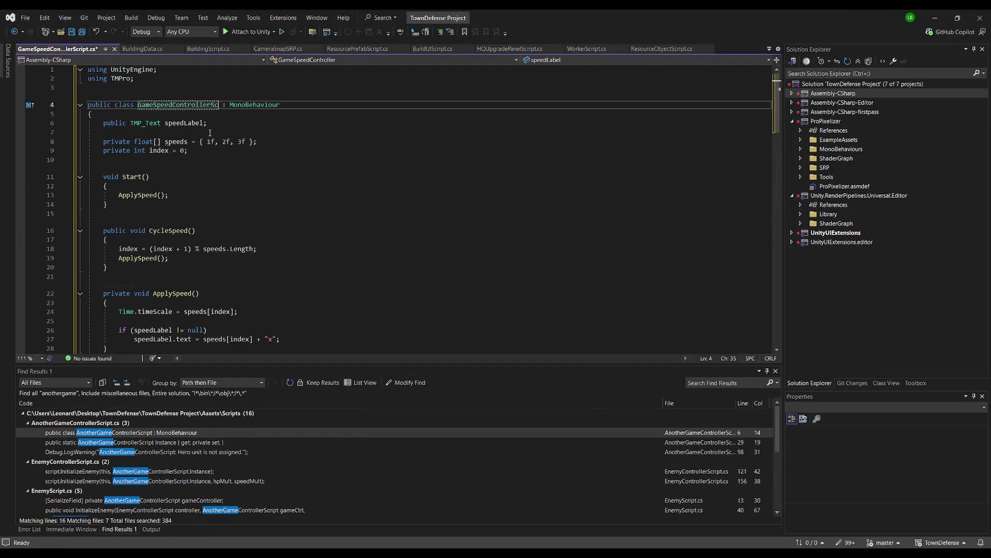
left_click(303, 187)
key("ctrl+s")
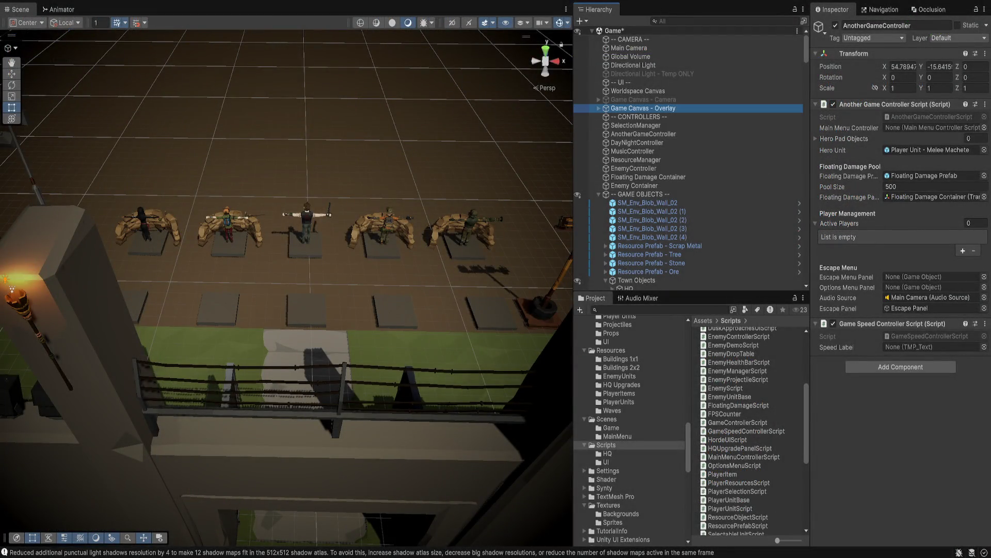
Step: Add a Button under Game Canvas - Overlay and drag it below the 12:00PM Game Clock panel
left_click(599, 108)
left_click(639, 125)
left_click(635, 116)
key("f")
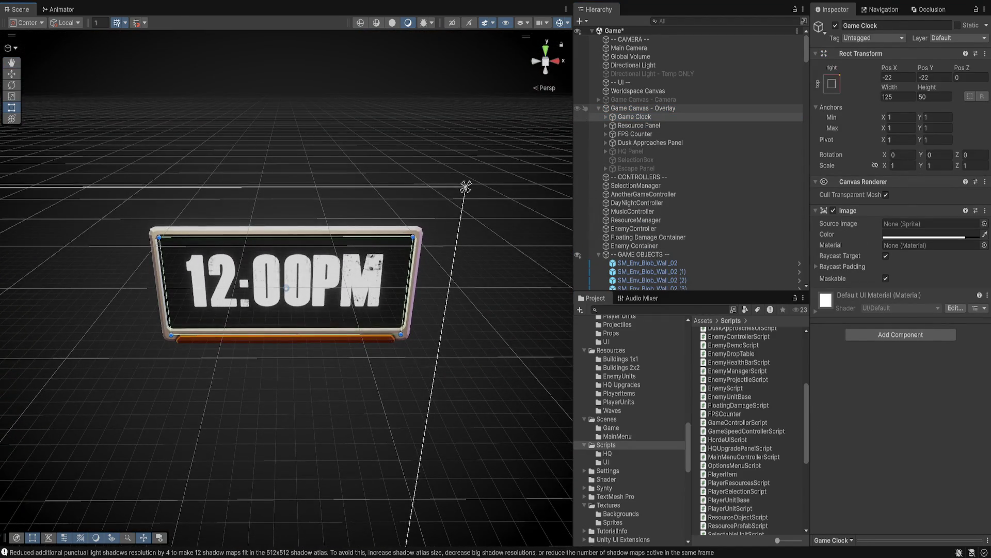
left_click(643, 108)
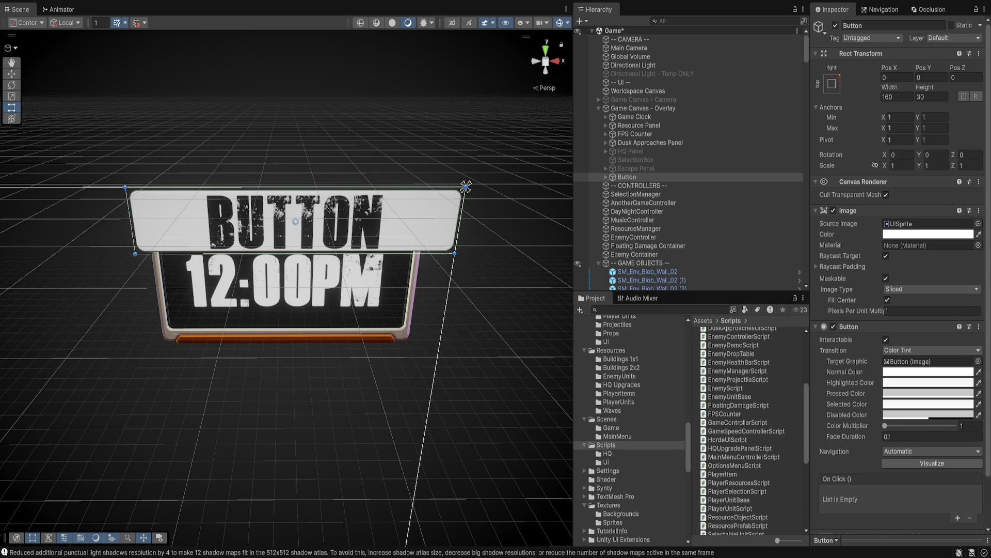
key("f")
key("w")
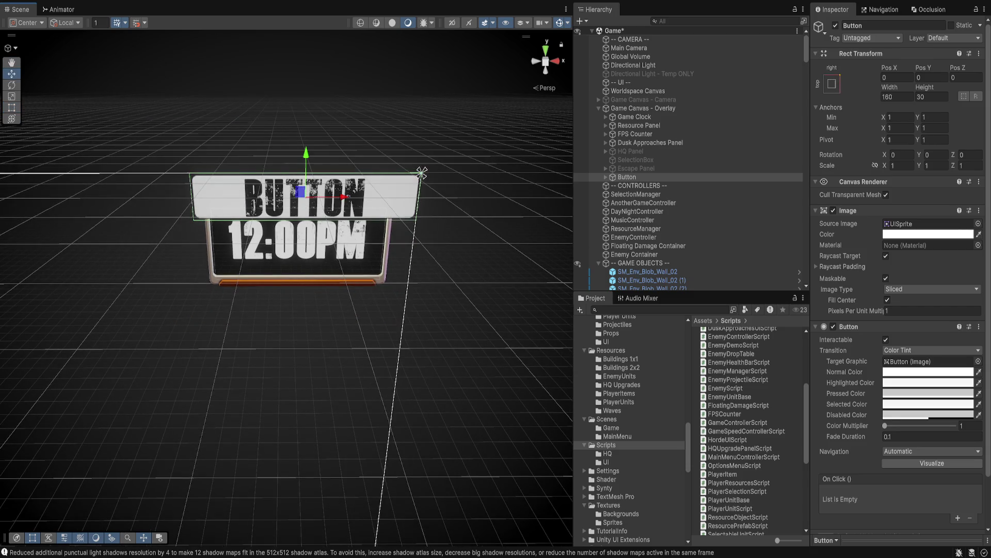
mouse_move(301, 192)
left_mouse_down()
mouse_move(262, 324)
mouse_move(244, 306)
mouse_move(253, 310)
left_mouse_up()
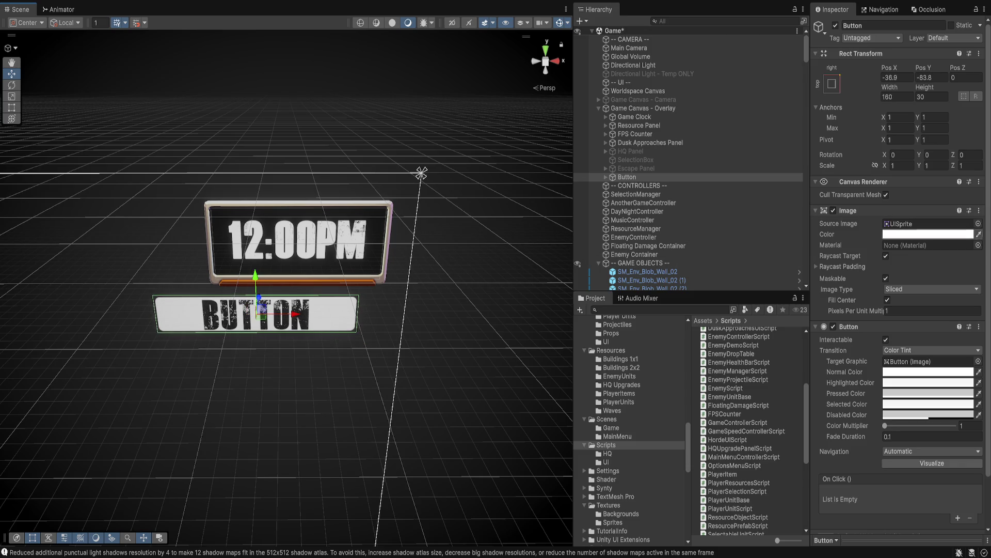
left_click(606, 177)
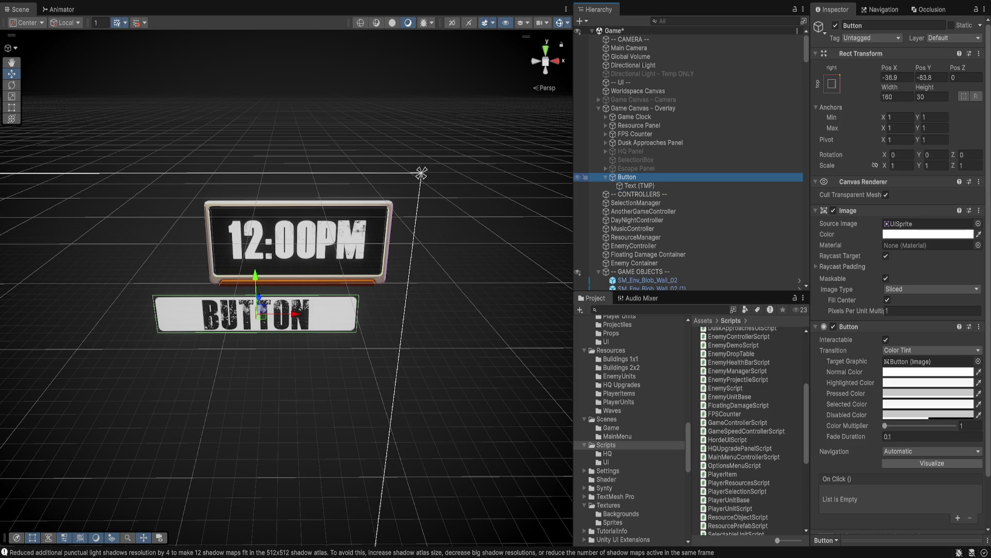
Step: Change the button's Text (TMP) label to 2x
left_click(639, 186)
double_click(829, 251)
type("2x")
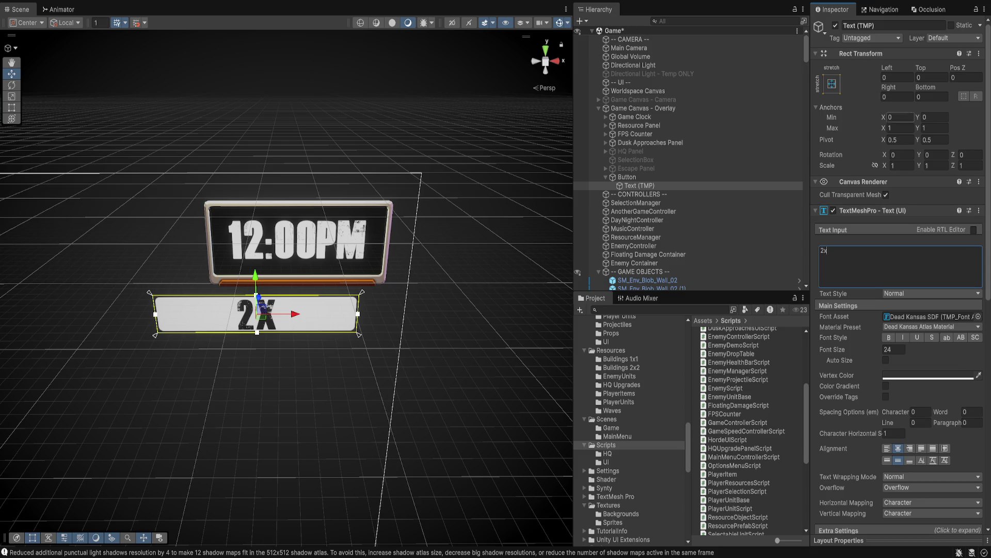
Step: Set the Button's Rect Transform width and height to 36
left_click(627, 176)
left_click(897, 96)
type("30")
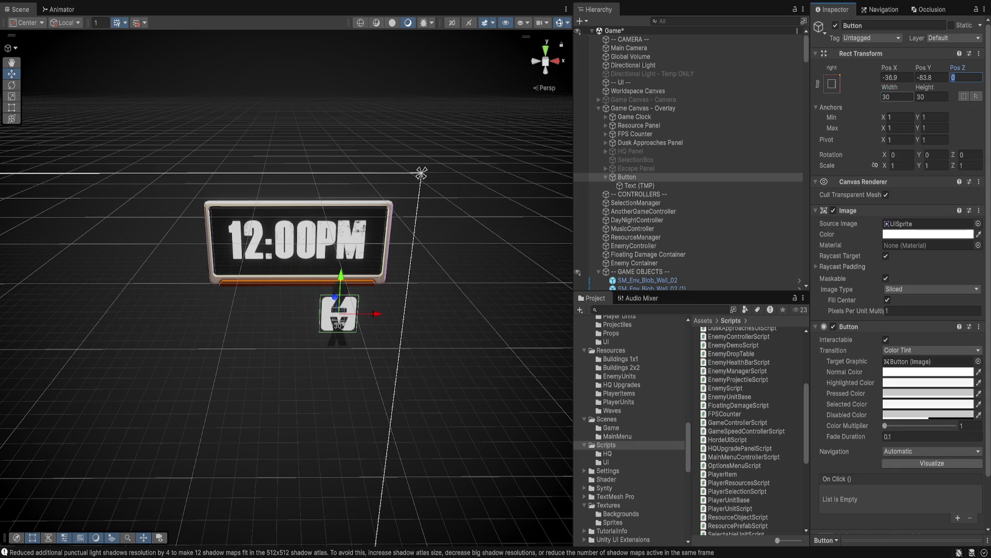
key("Tab")
type("50")
left_click(897, 97)
type("50")
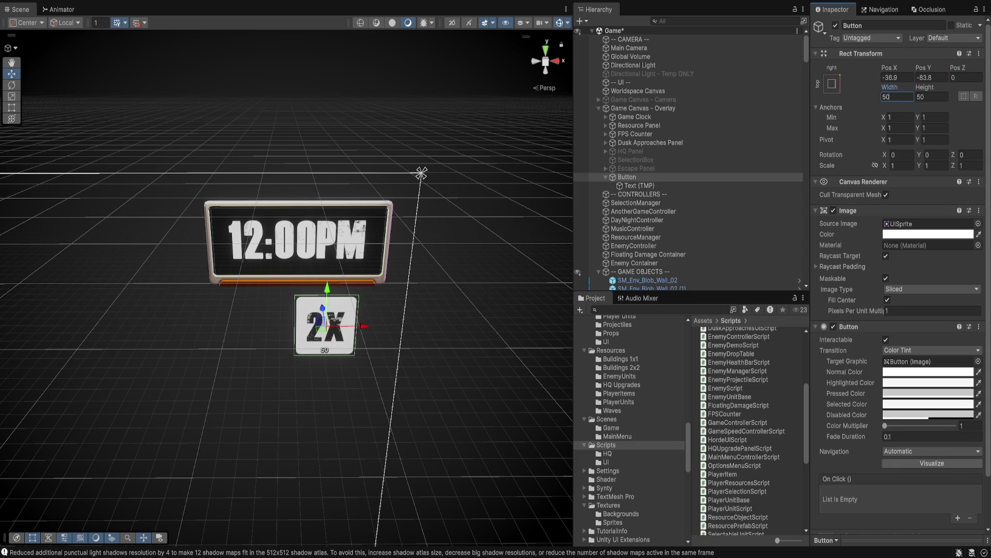
key("Return")
type("36")
key("Tab")
type("36")
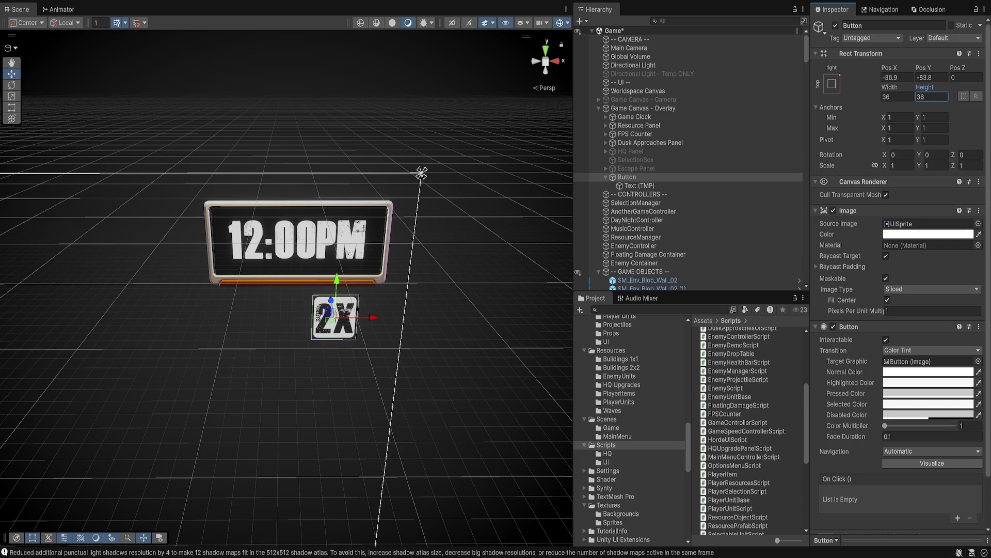
Step: Shift the 2X button further left and duplicate it
left_click_drag(361, 317, 327, 318)
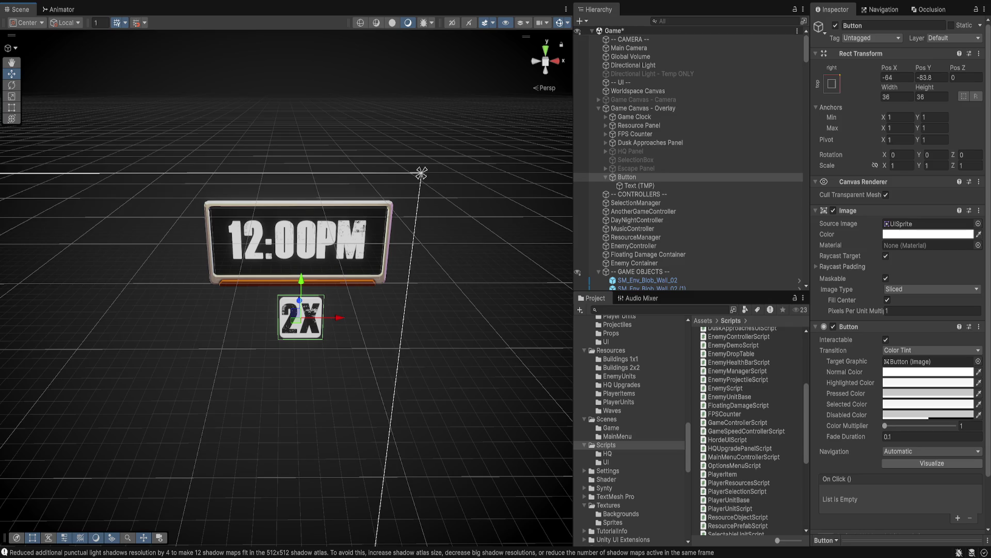
left_click(627, 176)
key("f")
key("ctrl+d")
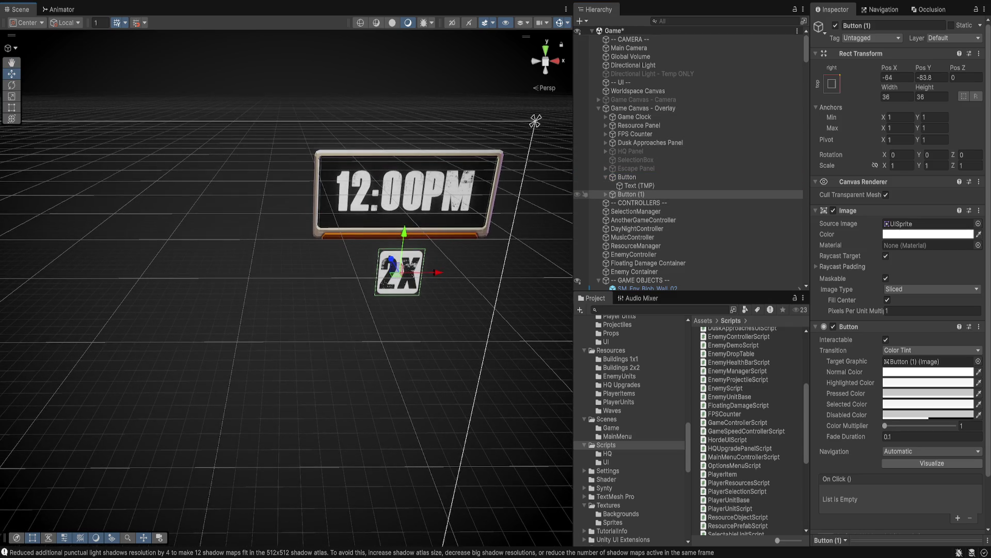
Step: Rename the original Button to '2x Button'
left_click(627, 177)
key("F2")
type("2x Button")
key("Return")
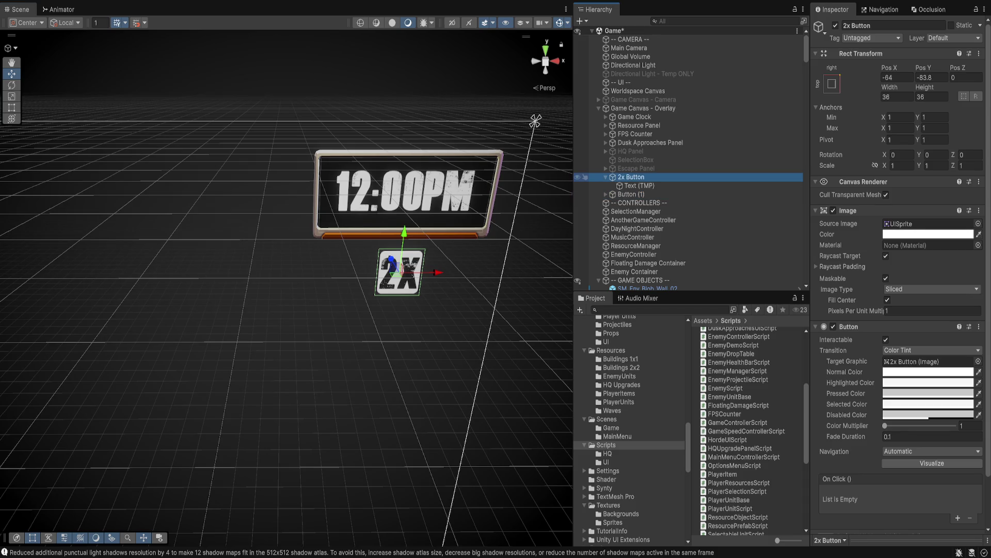
Step: Add an On Click entry targeting AnotherGameController that calls GameSpeedControllerScript.CycleSpeed
left_click(958, 518)
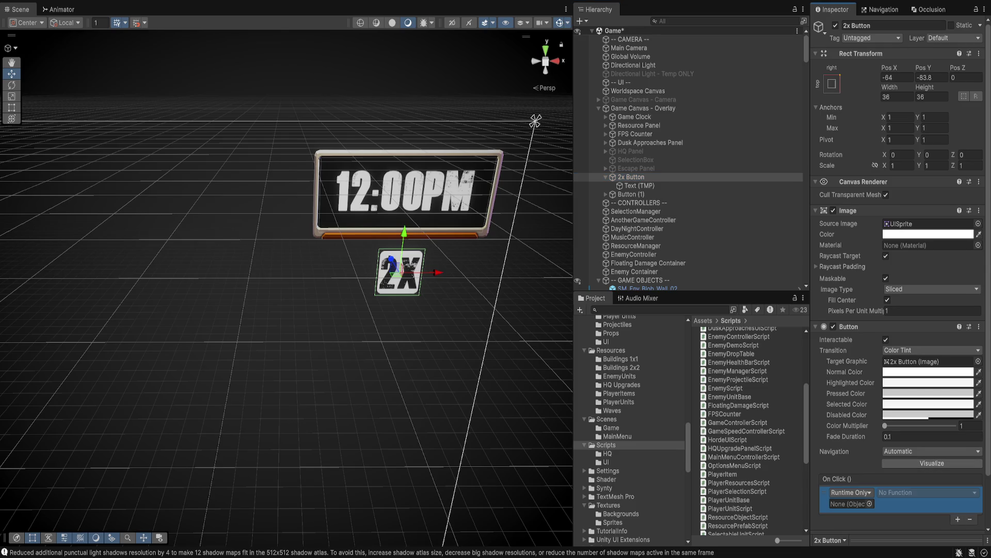
left_click(644, 220)
left_click_drag(643, 220, 852, 503)
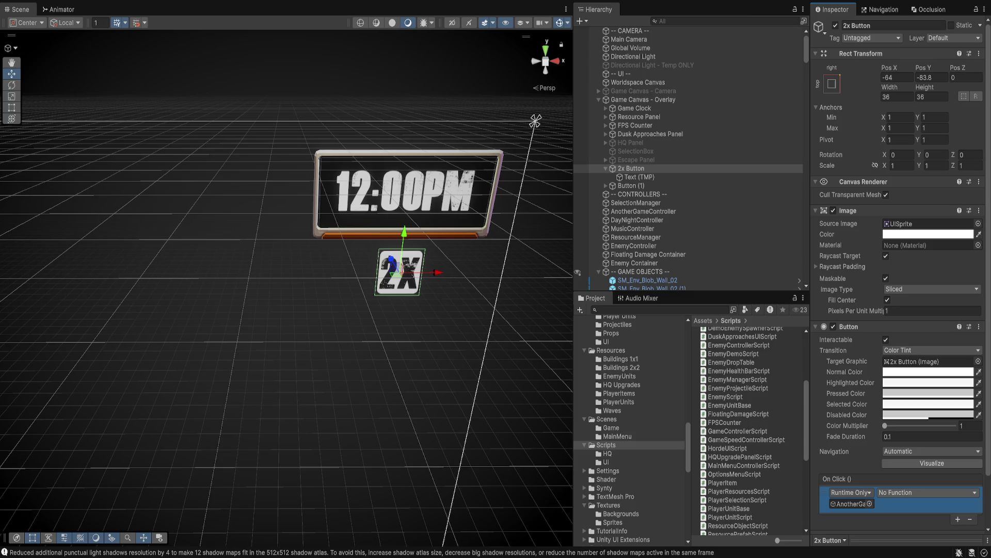
key("Return")
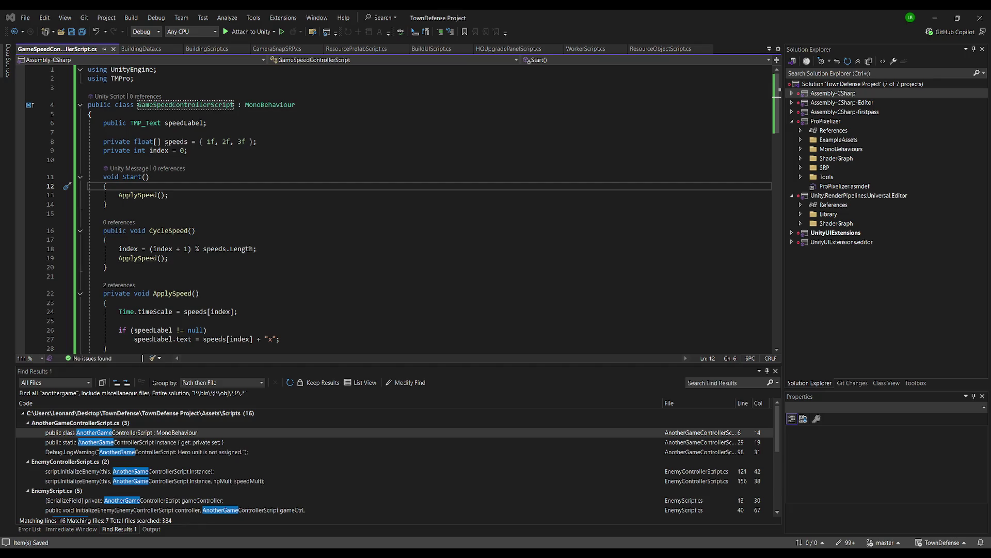
Step: Make ApplySpeed public with an int parameter defaulting to 1
key("alt+Tab")
double_click(116, 294)
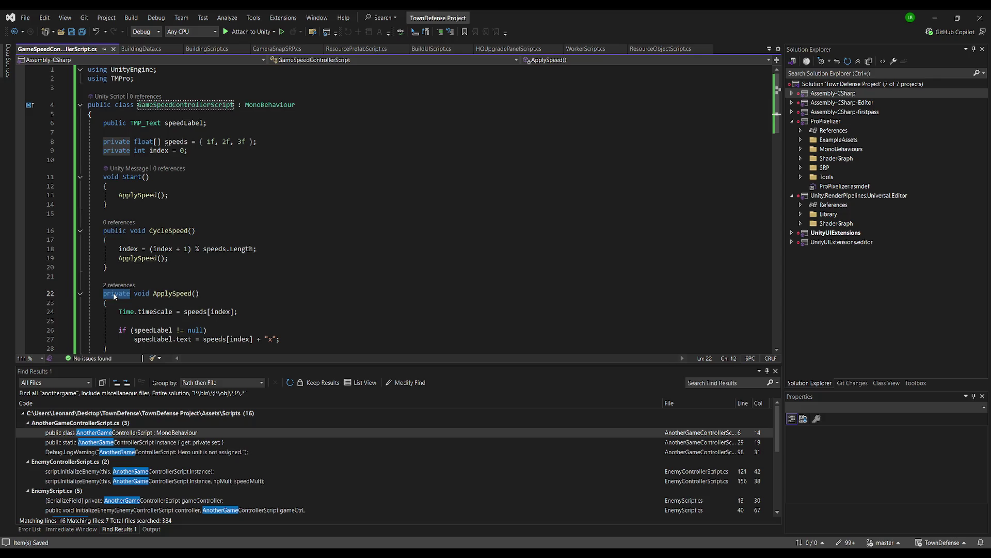
type("public")
key("End")
key("Left")
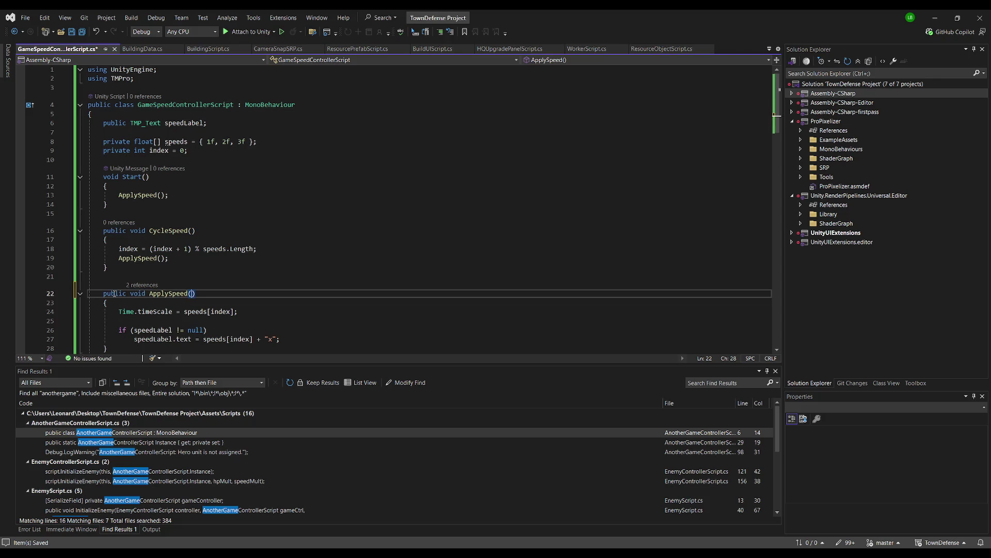
type("int")
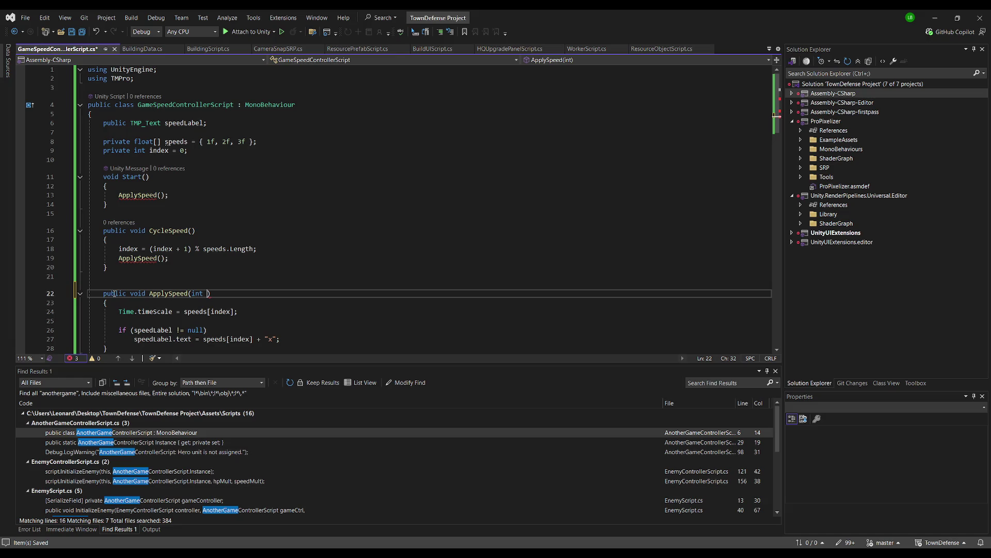
type("al")
left_click(161, 195)
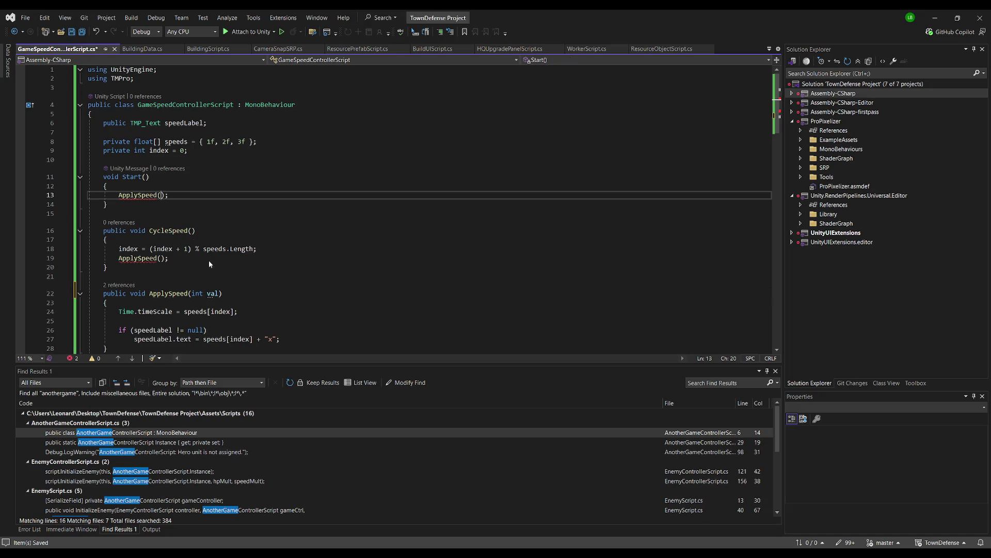
left_click(223, 297)
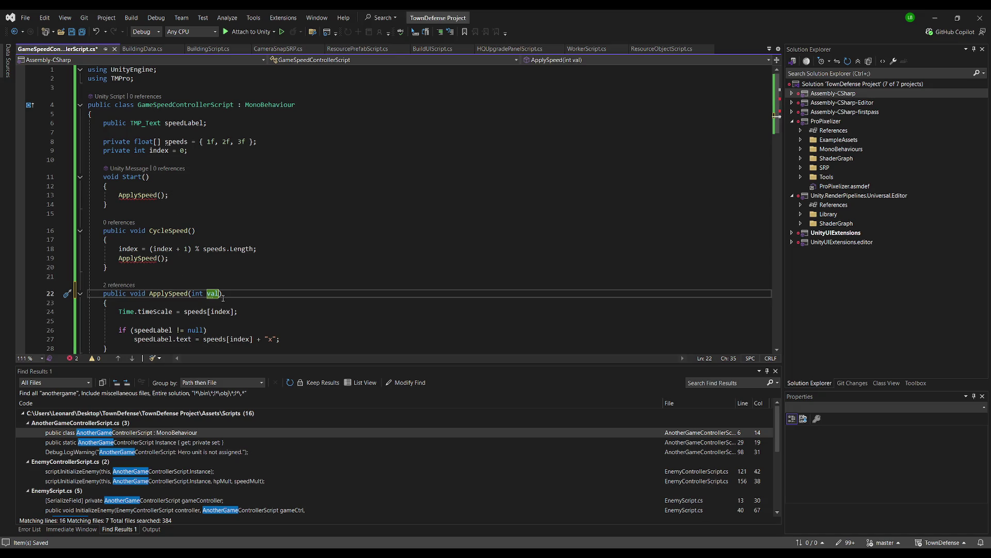
type("= 0")
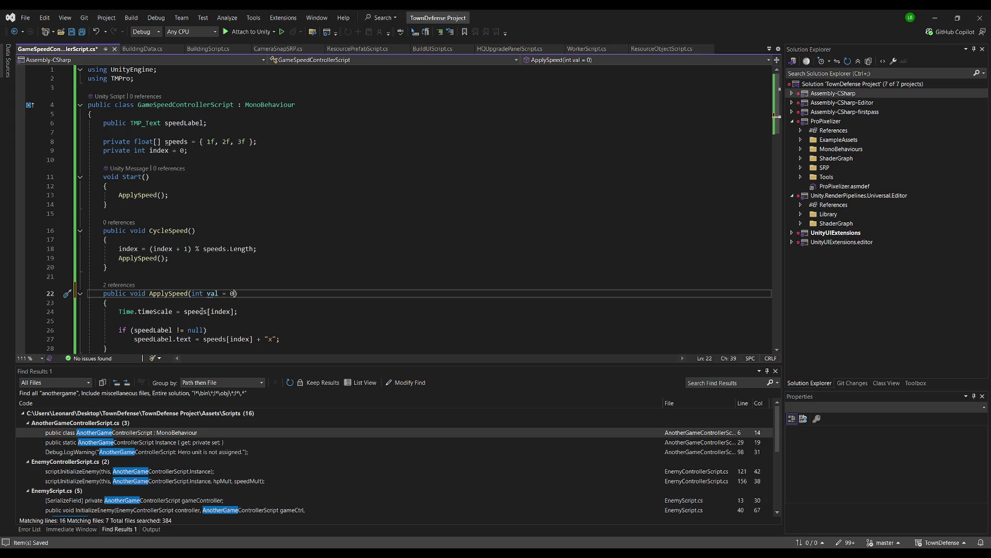
double_click(231, 294)
type("1")
Step: Add 0f to the start of the speeds list and save the script
left_click(268, 276)
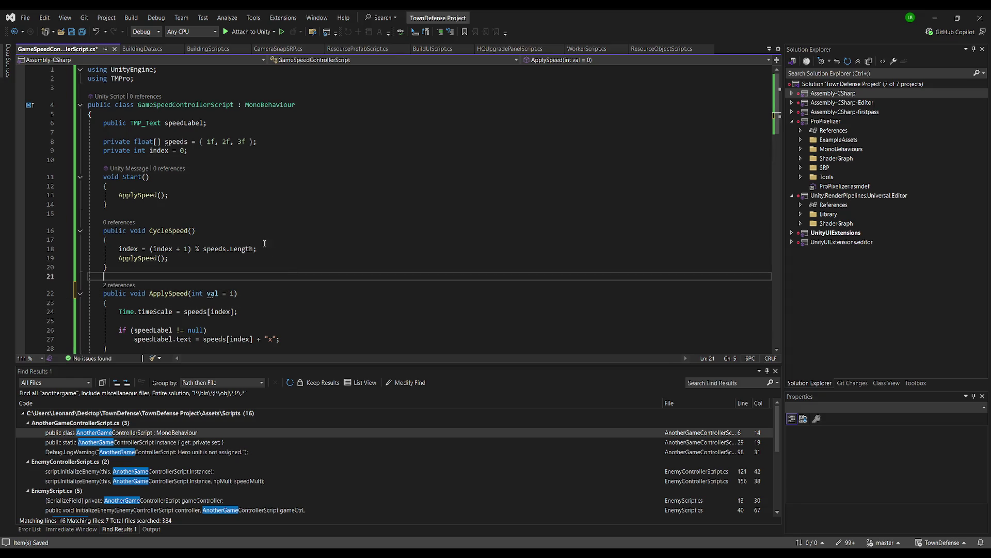
scroll(272, 278, "down", 2)
scroll(272, 251, "up", 1)
left_click(204, 114)
type("0f,")
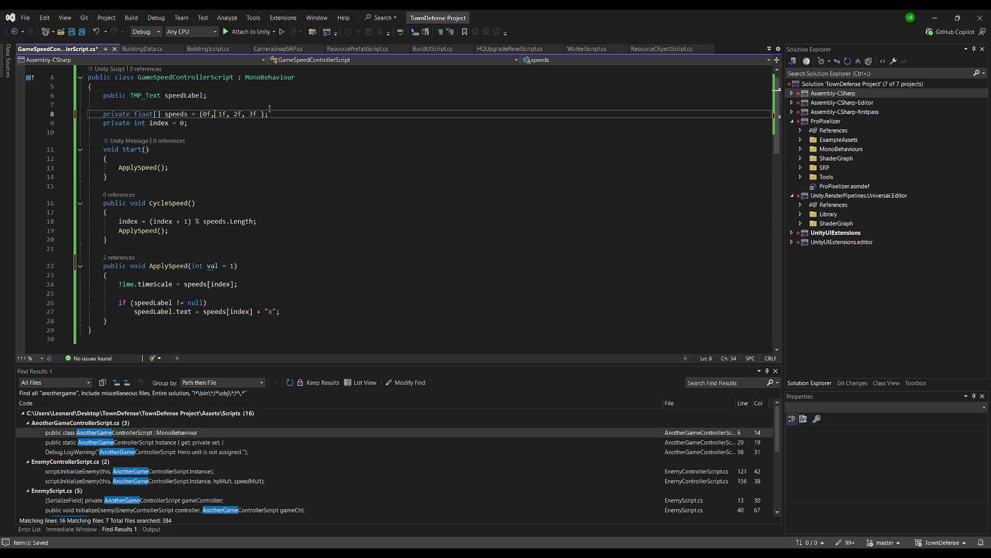
left_click(220, 162)
key("ctrl+s")
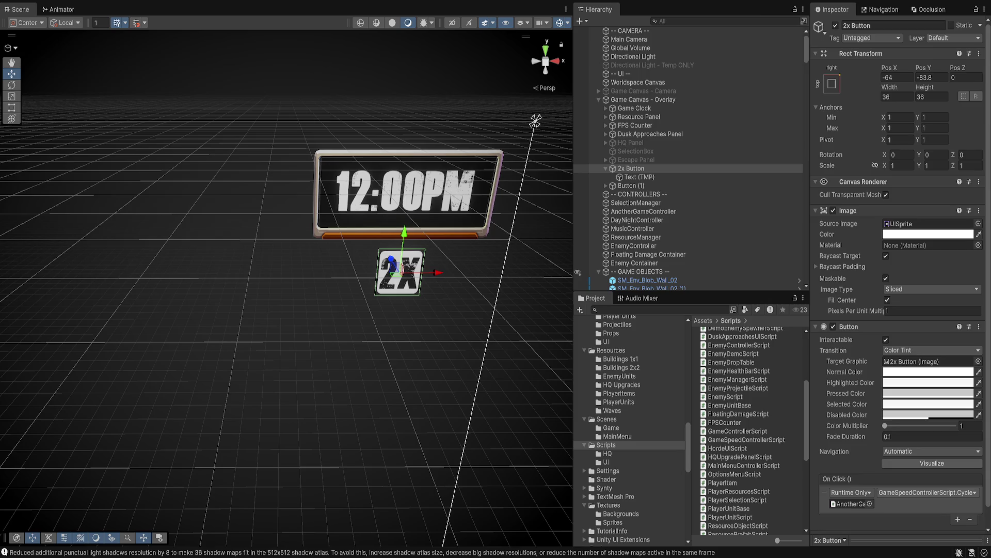
Step: Switch the 2x Button's On Click to ApplySpeed with argument 2, then duplicate it
left_click(928, 492)
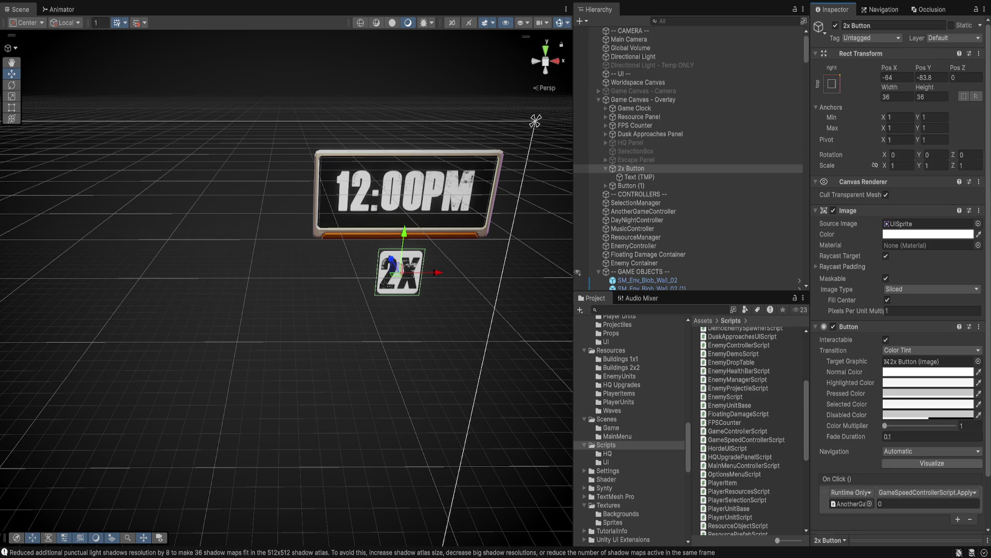
left_click(928, 504)
type("2")
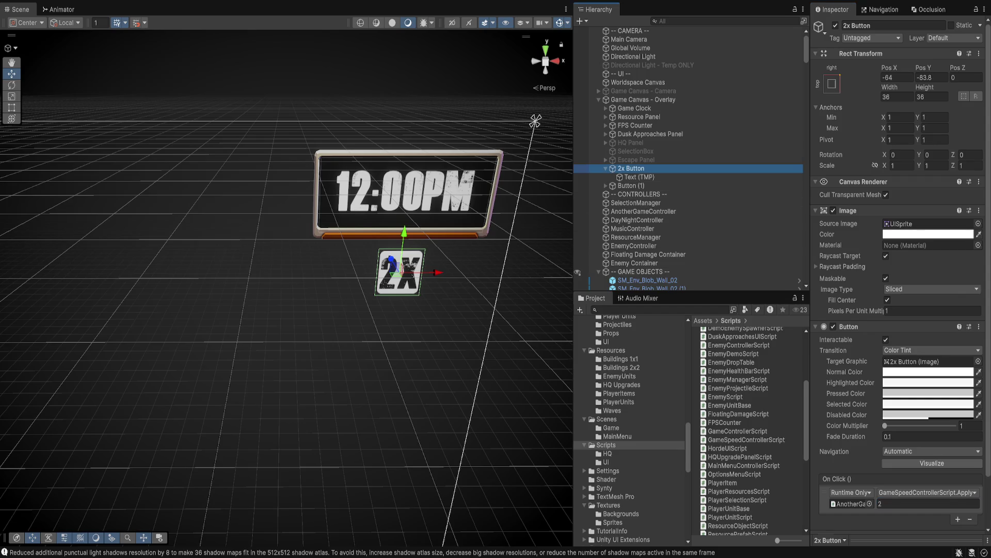
key("ctrl+d")
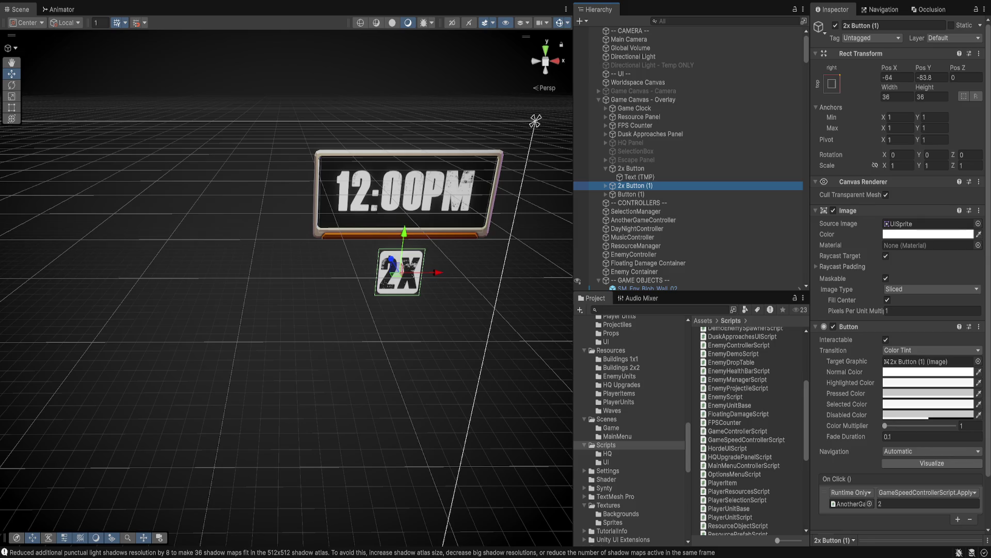
Step: Rename the copy to '4x Button', move it right, then delete it
key("F2")
key("Home")
key("Delete")
type("4")
key("BackSpace")
key("BackSpace")
key("BackSpace")
key("Return")
left_click_drag(421, 272, 480, 272)
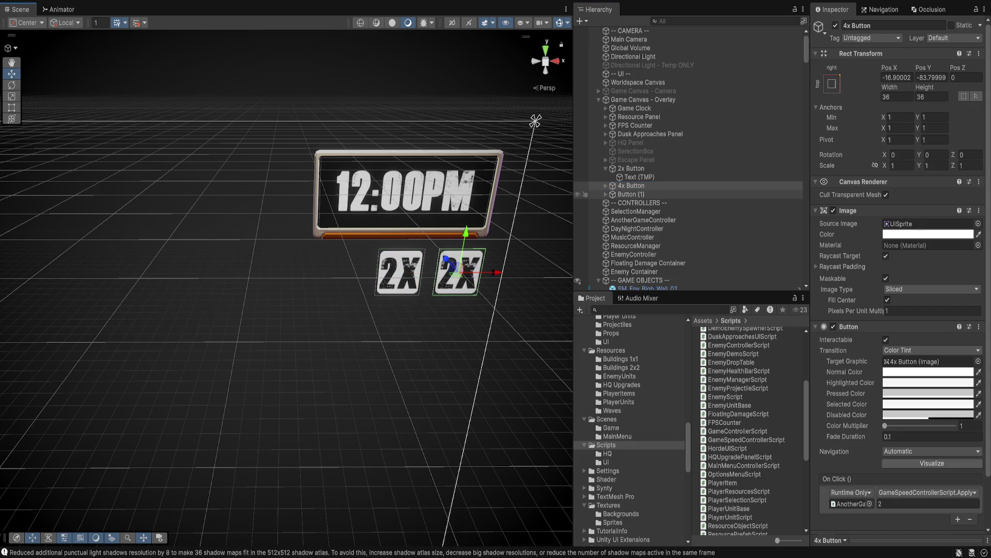
key("Delete")
Step: Move the 2x Button right and delete the leftover Button (1) behind it
left_click(631, 169)
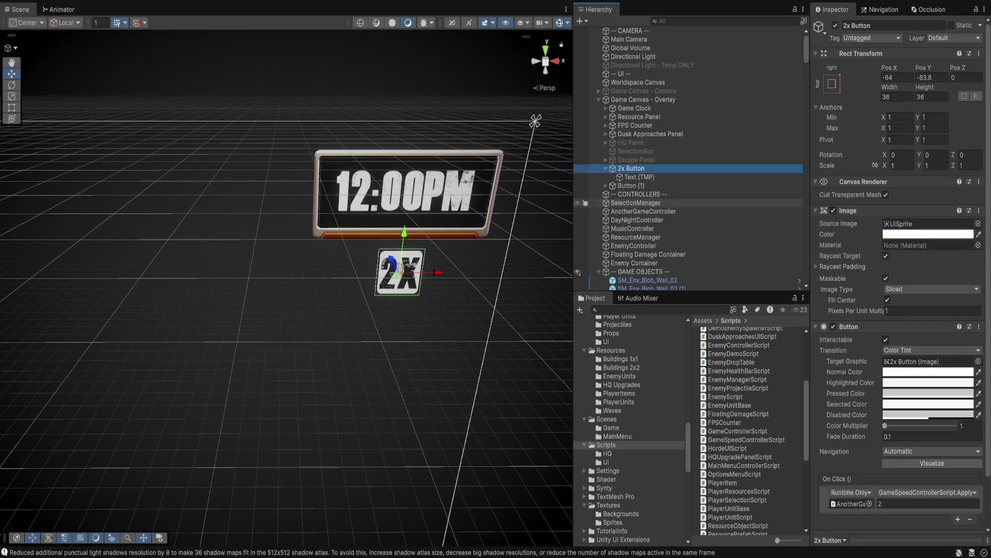
left_click_drag(436, 273, 494, 273)
left_click(631, 186)
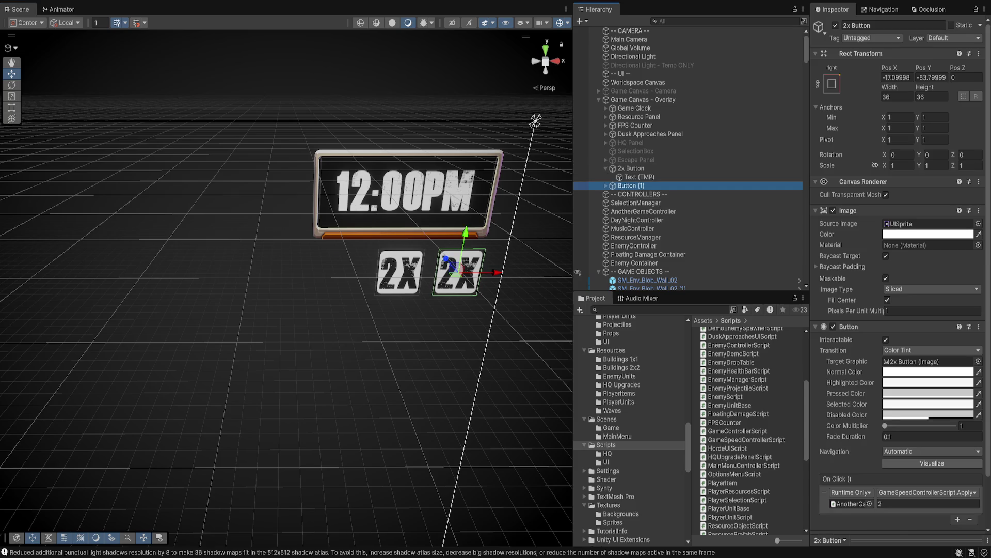
key("Delete")
Step: Duplicate the 2x Button into a '1x Button' left of it, passing argument 1
left_click(631, 169)
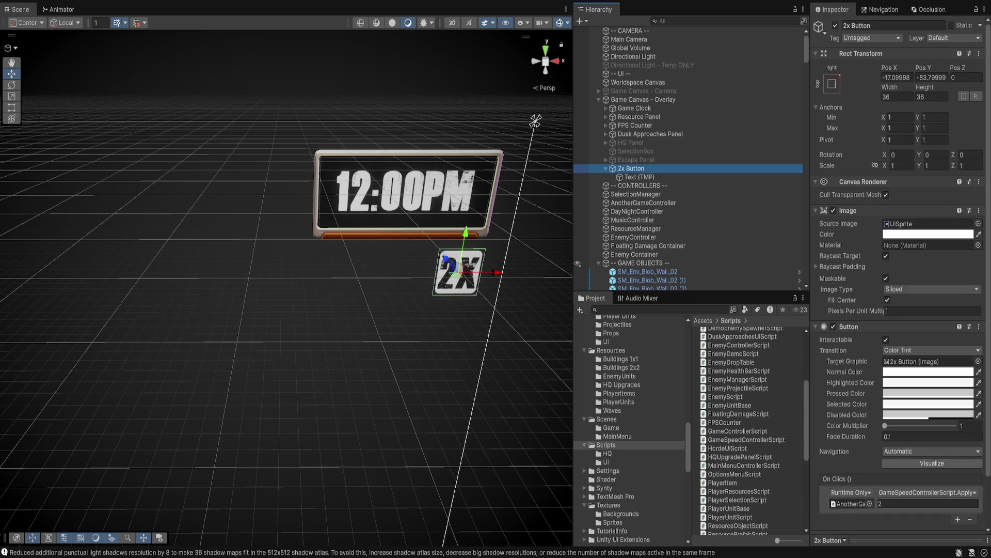
key("ctrl+d")
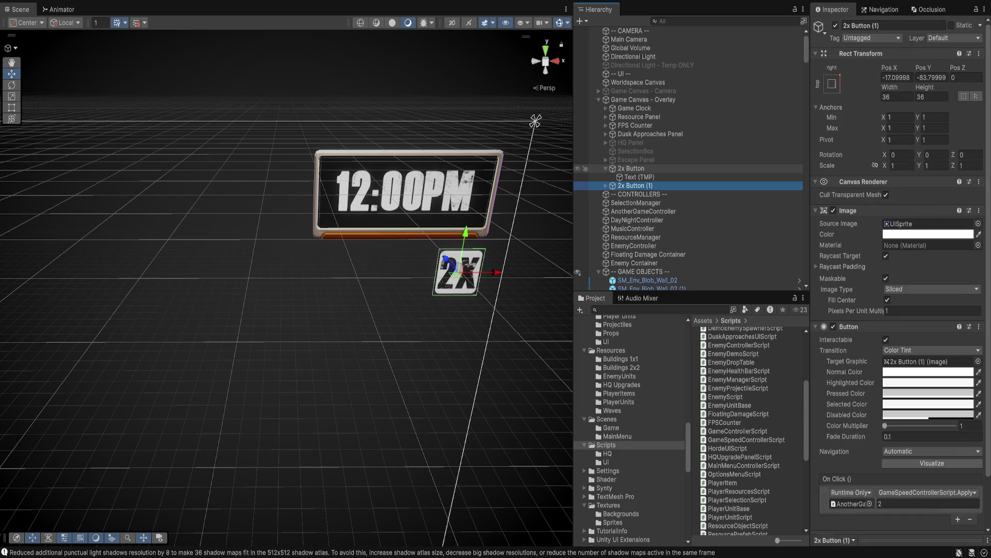
key("F2")
key("Home")
key("Delete")
type("1")
key("BackSpace")
key("BackSpace")
key("BackSpace")
key("Return")
left_click_drag(486, 272, 428, 272)
left_click(880, 504)
type("1")
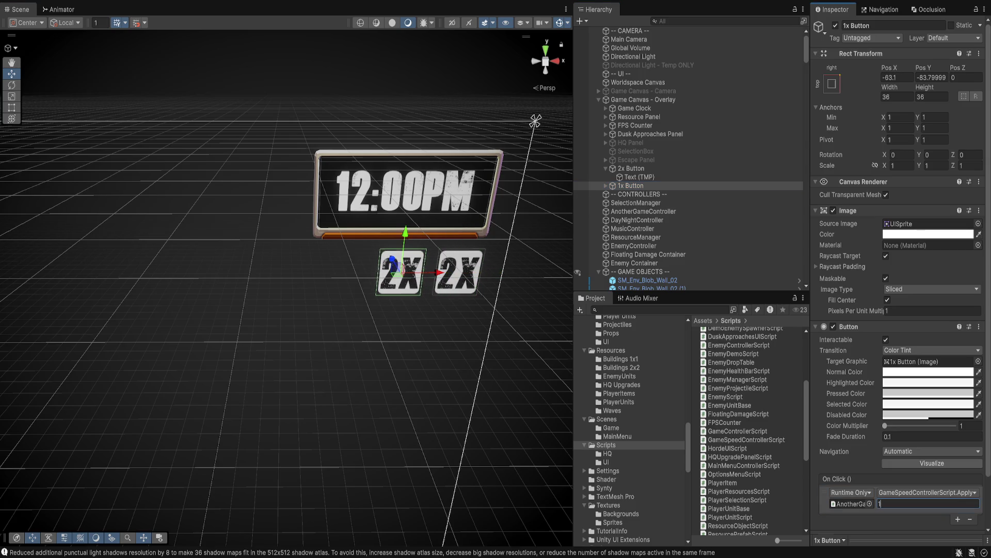
Step: Set the 1x Button's label text to 1x
left_click(631, 185)
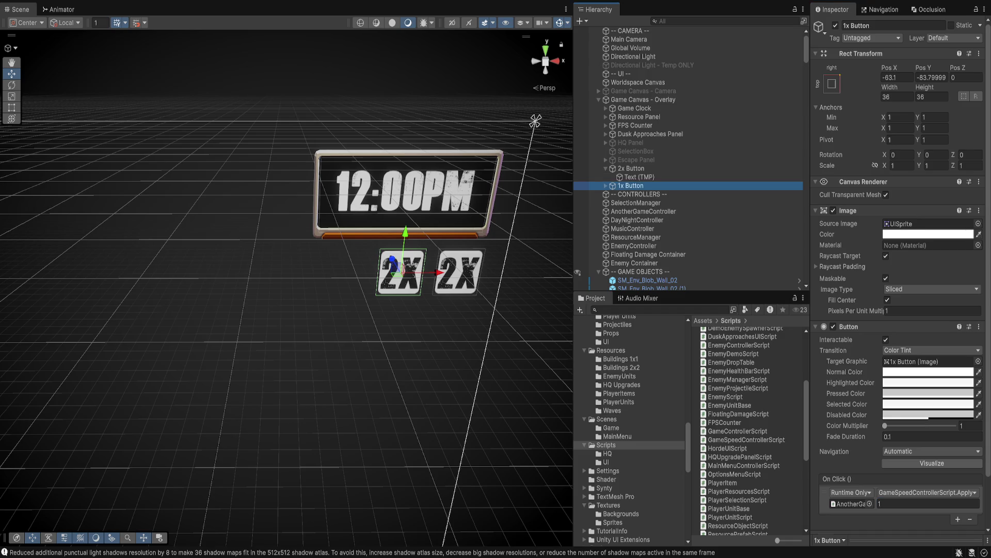
key("Right")
key("Down")
left_click(901, 266)
type("1x")
left_click(639, 194)
Step: Duplicate the 1x Button into a 'Pause Button' passing 0, placed further left
key("Left")
key("ctrl+d")
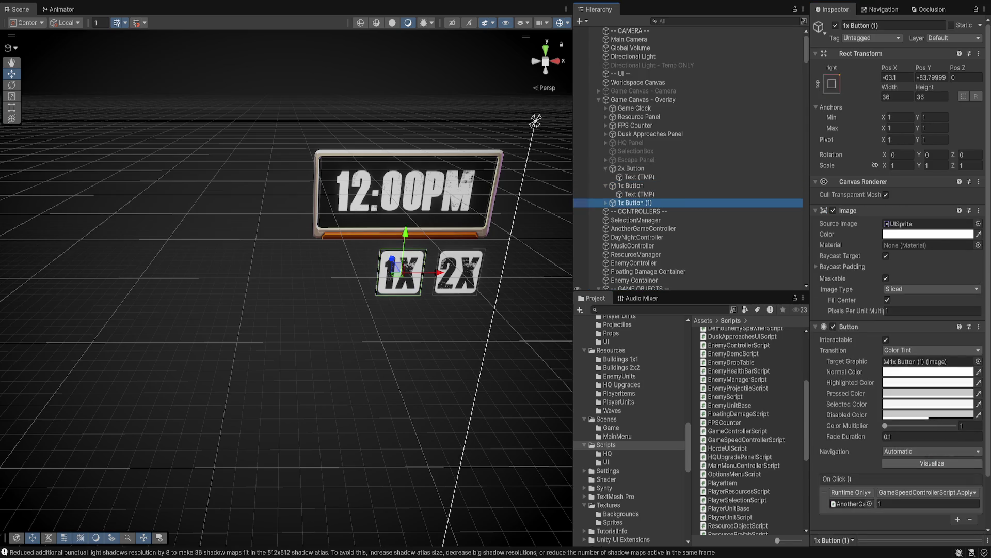
key("F2")
type("Pause")
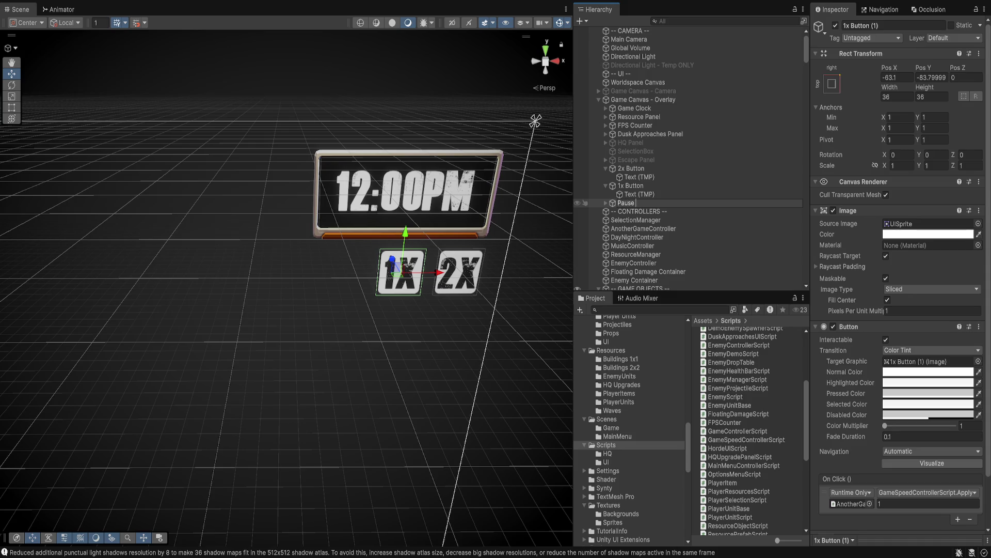
type(" Button")
key("Return")
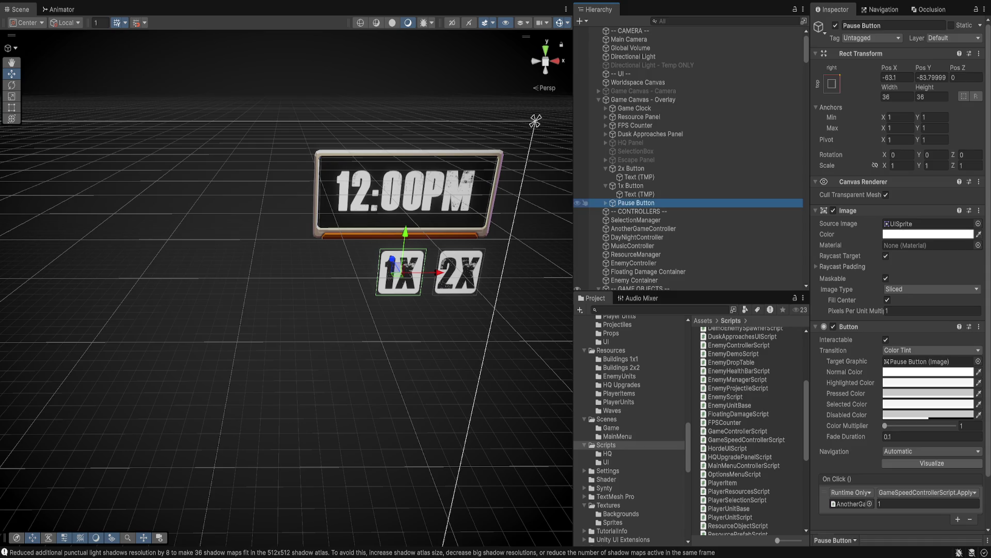
left_click(928, 503)
type("0")
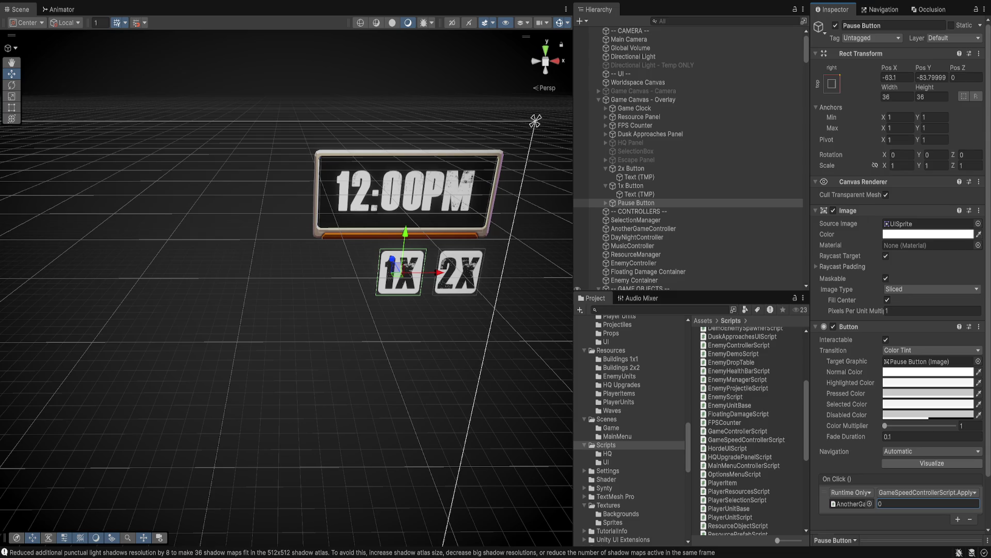
left_click_drag(436, 272, 375, 272)
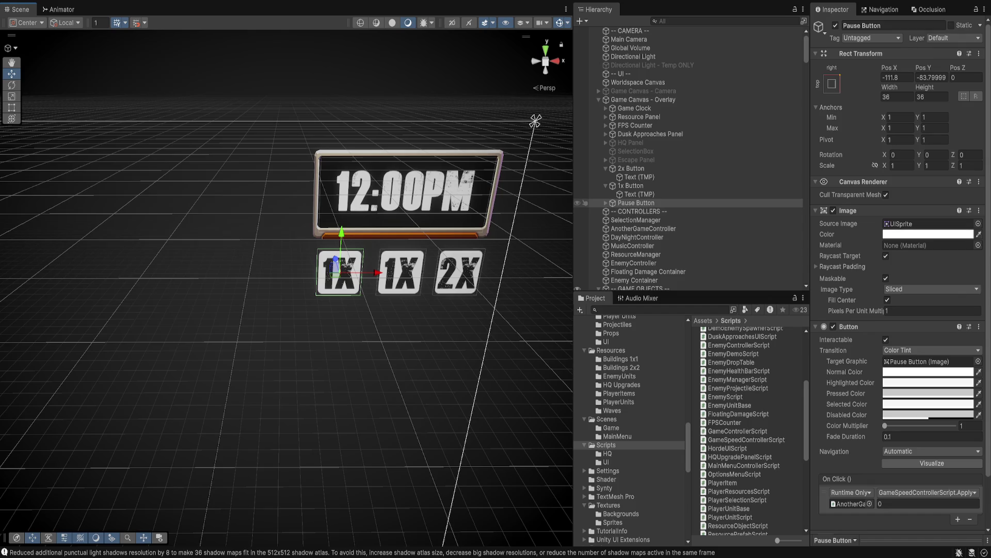
Step: Change the Pause Button's label from 1X to ||
left_click(605, 202)
left_click(639, 211)
left_click(901, 266)
key("BackSpace")
key("BackSpace")
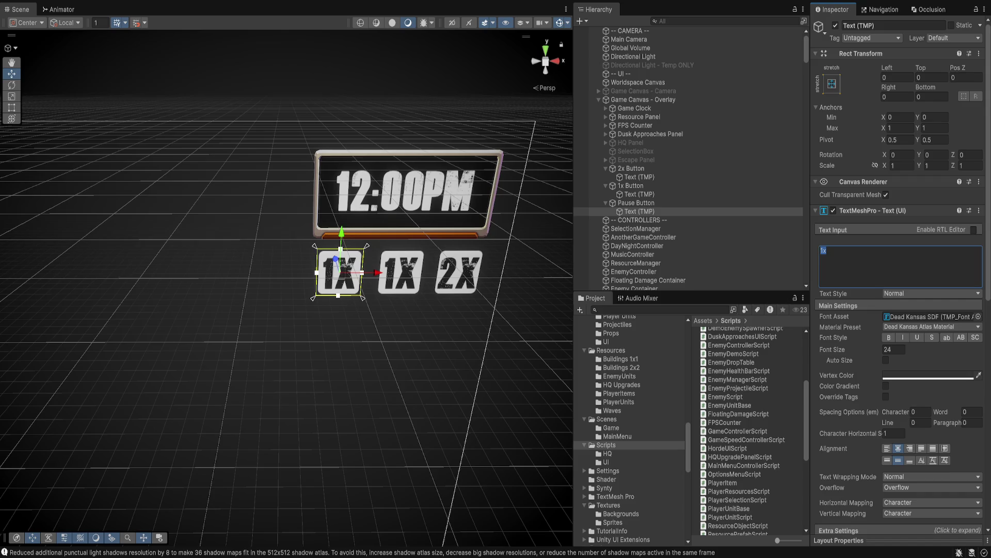
type("||")
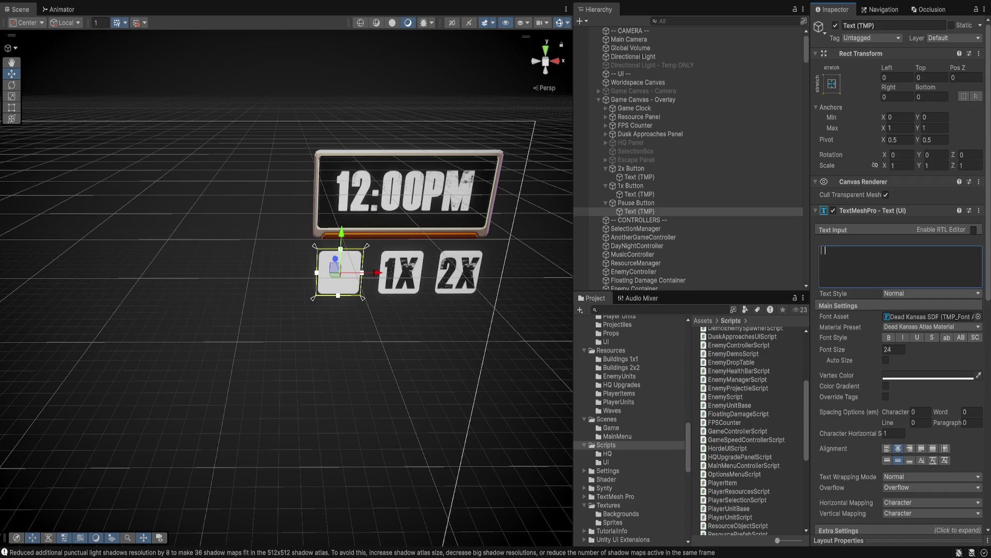
Step: Enable auto size on all three button labels with minimum and maximum 18
left_click(639, 194)
left_click(639, 177, "ctrl")
left_click(640, 212, "ctrl")
left_click(929, 316)
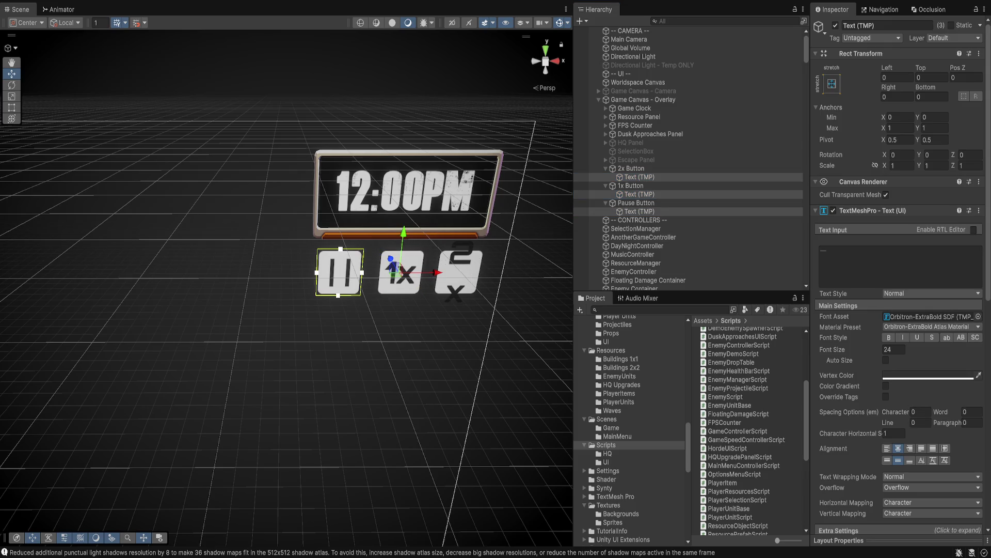
left_click(886, 360)
left_click(898, 370)
type("16")
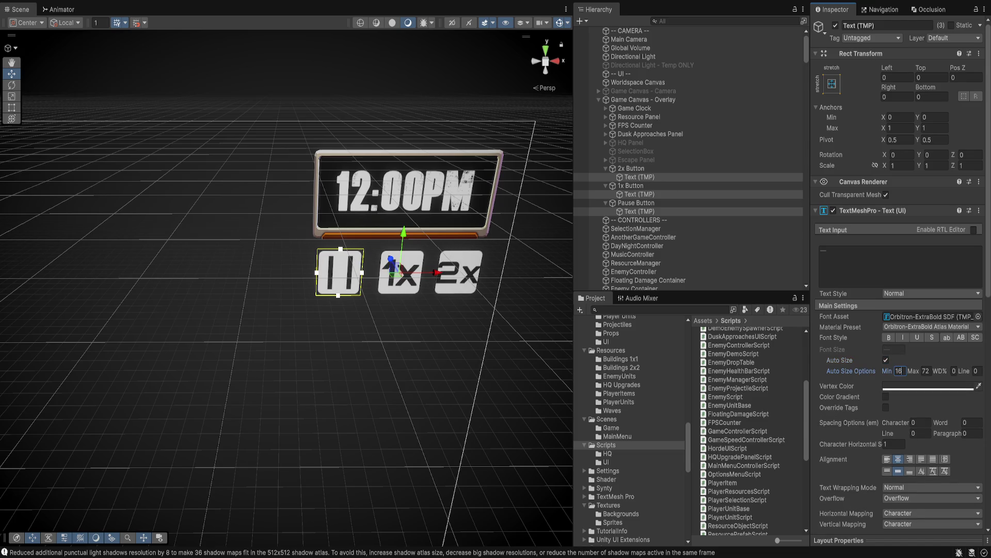
key("Tab")
type("16")
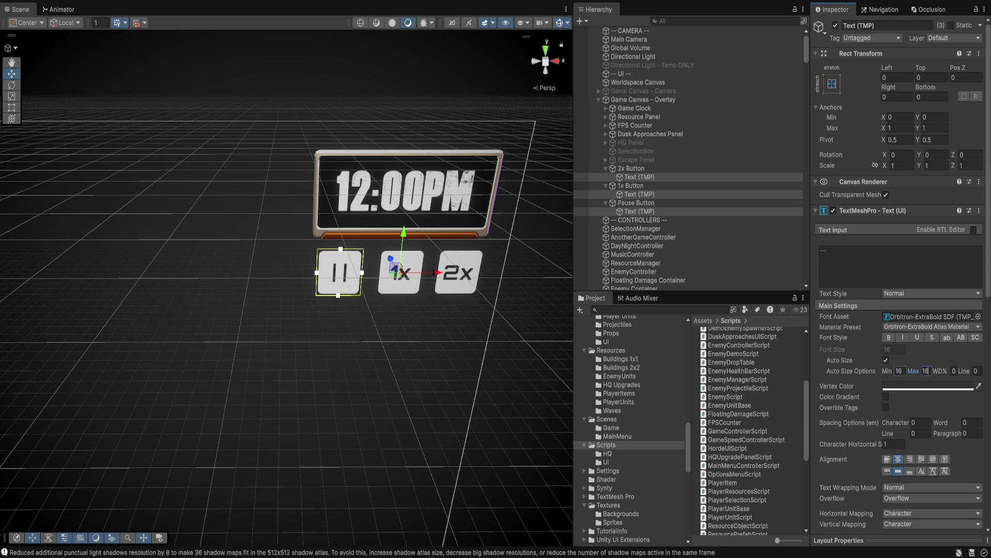
key("shift+Tab")
key("Tab")
type("18")
key("shift+Tab")
type("18")
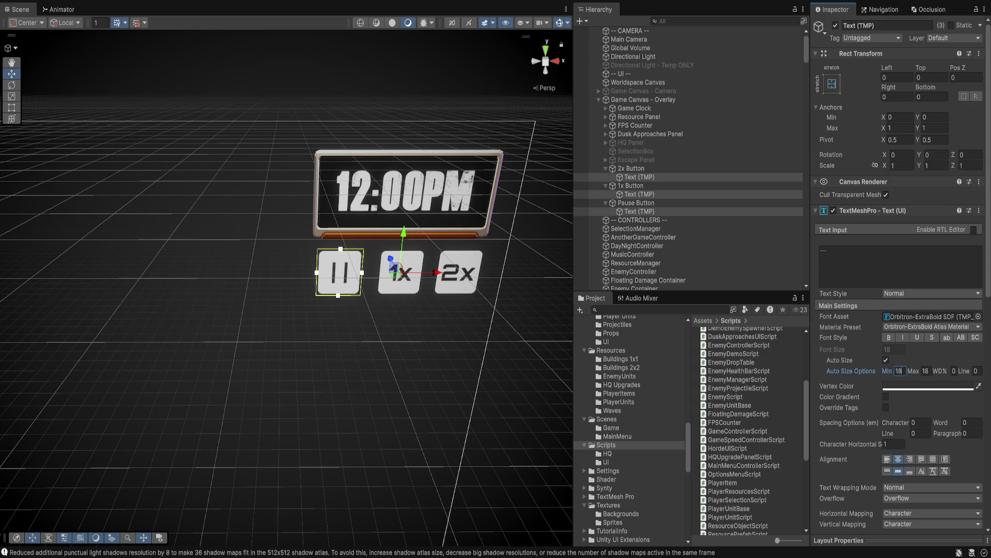
Step: Make the pause label bold and small caps, leaving line spacing unchanged
left_click(589, 211)
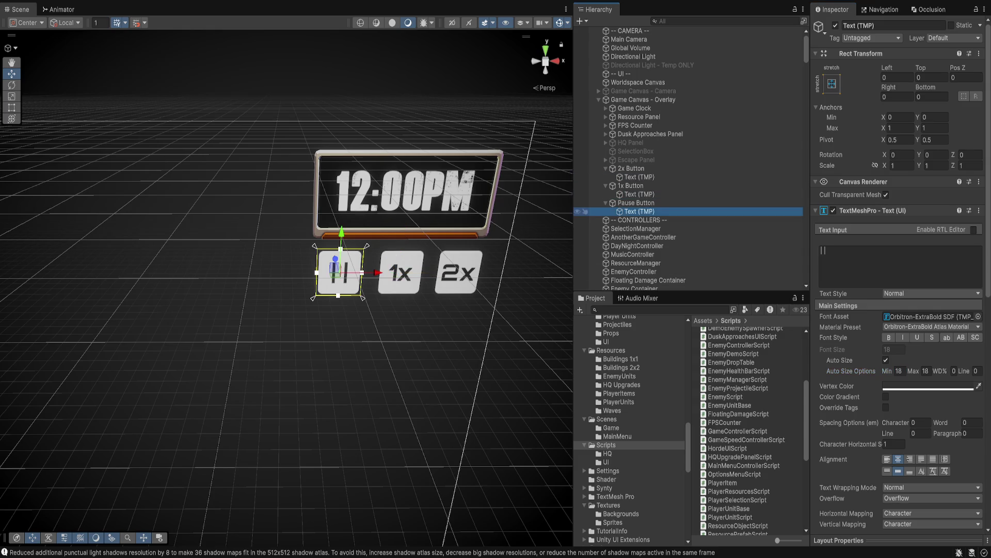
left_click(889, 337)
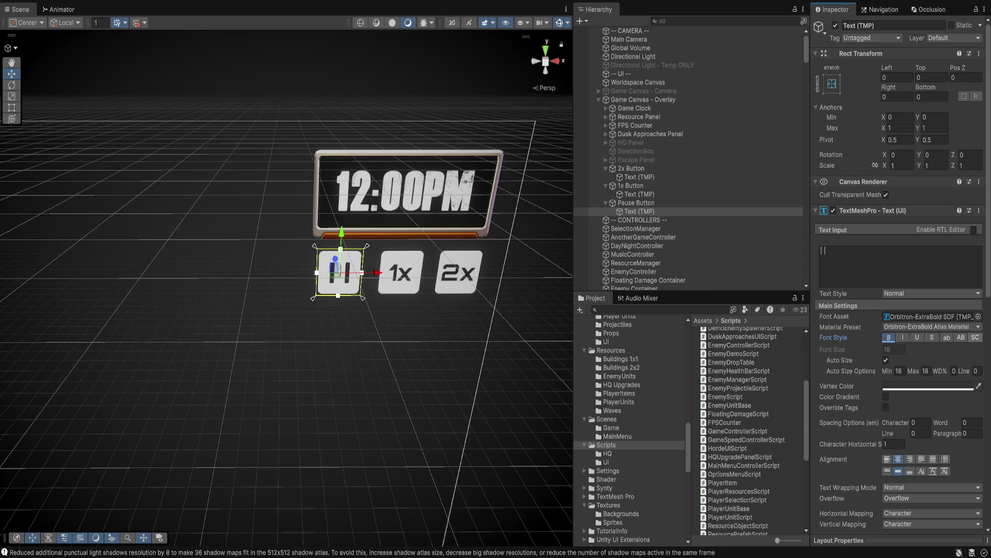
left_click(975, 337)
scroll(901, 279, "down", 5)
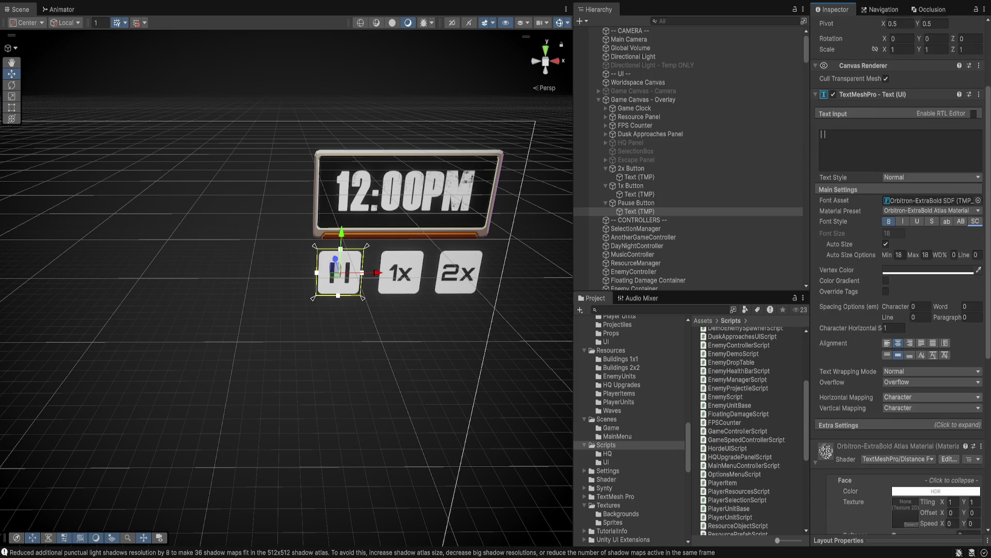
left_click(920, 317)
type("-18.25")
key("ctrl+z")
scroll(901, 279, "up", 3)
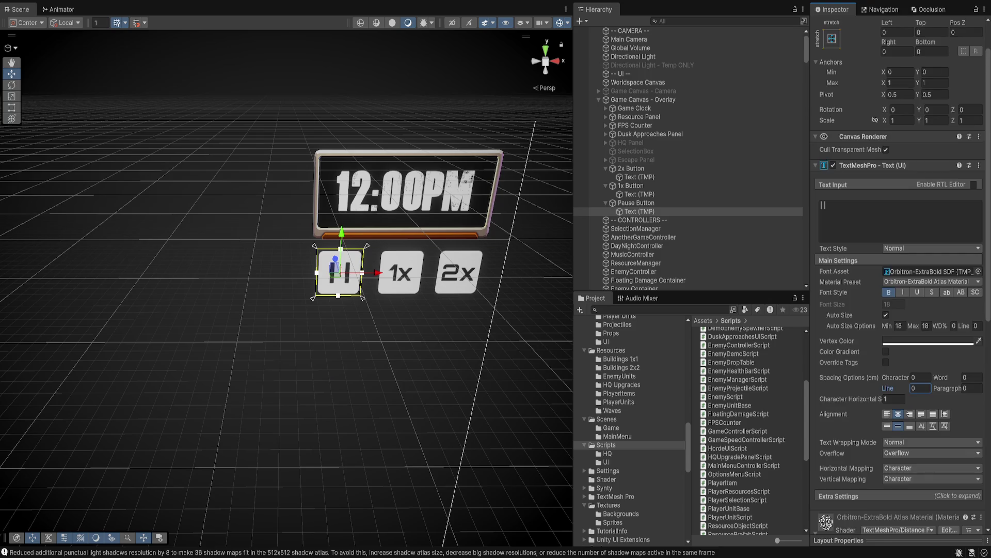
Step: Set the pause label's character spacing to -10
left_click(920, 377)
type("-8.7")
key("ctrl+z")
type("-10")
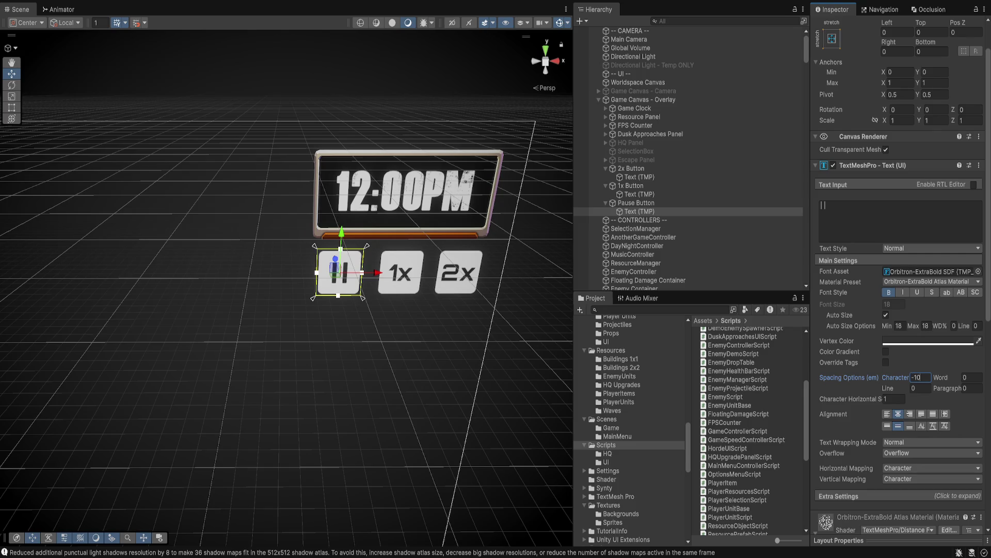
left_click(639, 194)
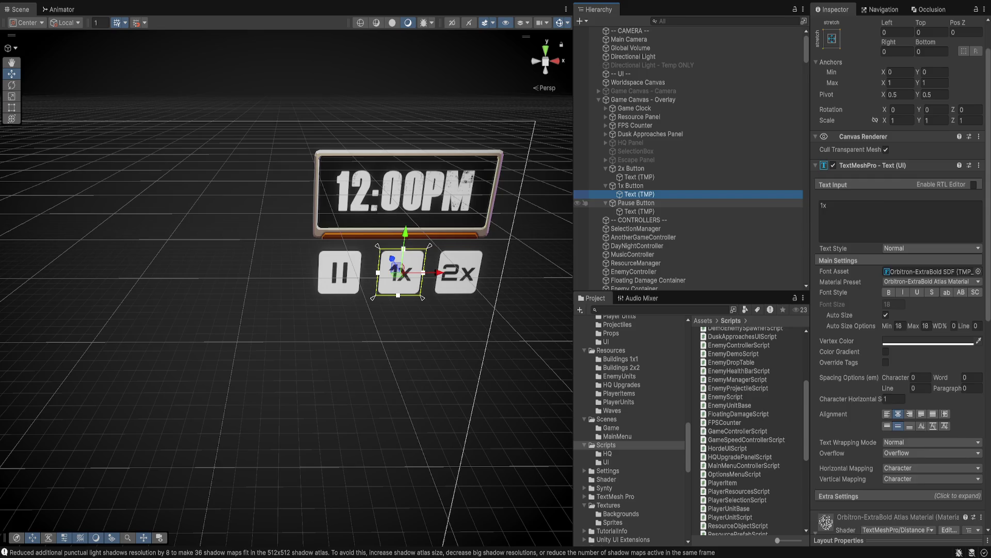
Step: Order the buttons Pause, 1x, 2x in the Hierarchy and parent all three to Game Clock
left_click(636, 202)
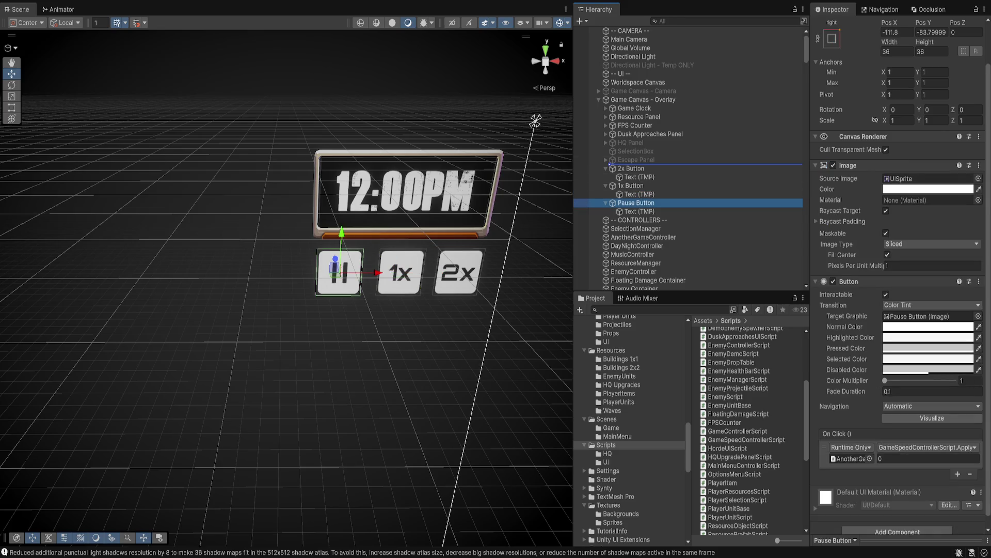
left_click_drag(636, 164, 636, 164)
left_click(605, 202)
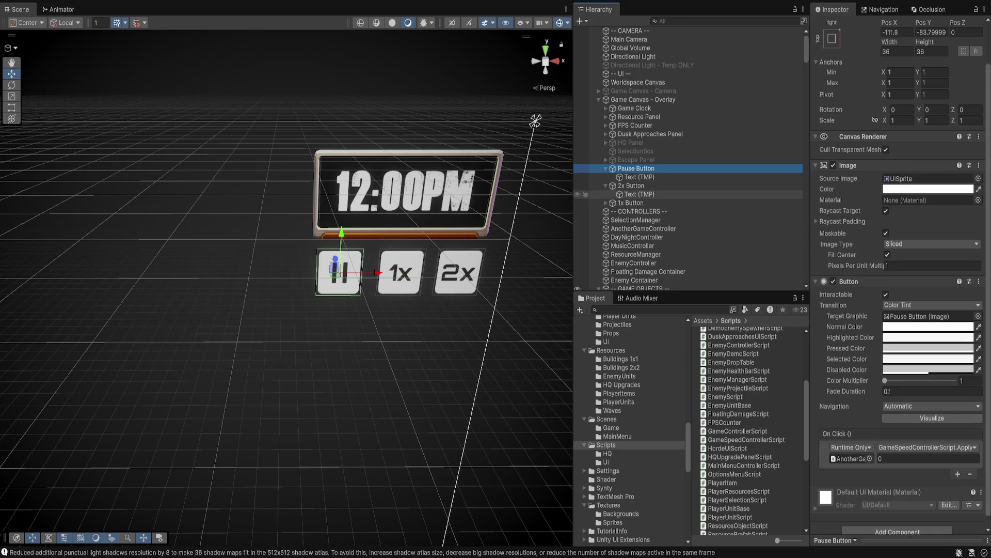
left_click(606, 185)
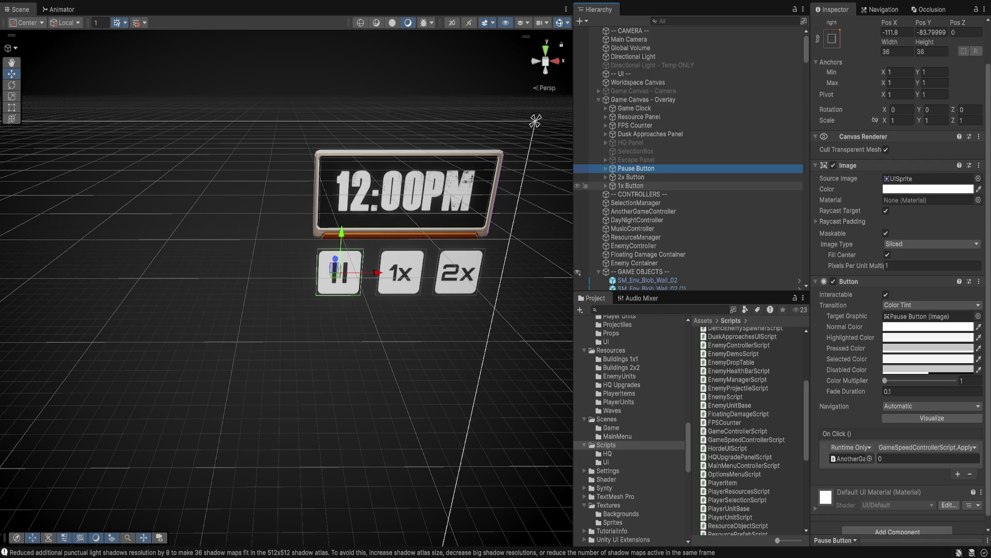
left_click(606, 168)
left_click_drag(636, 185, 637, 175)
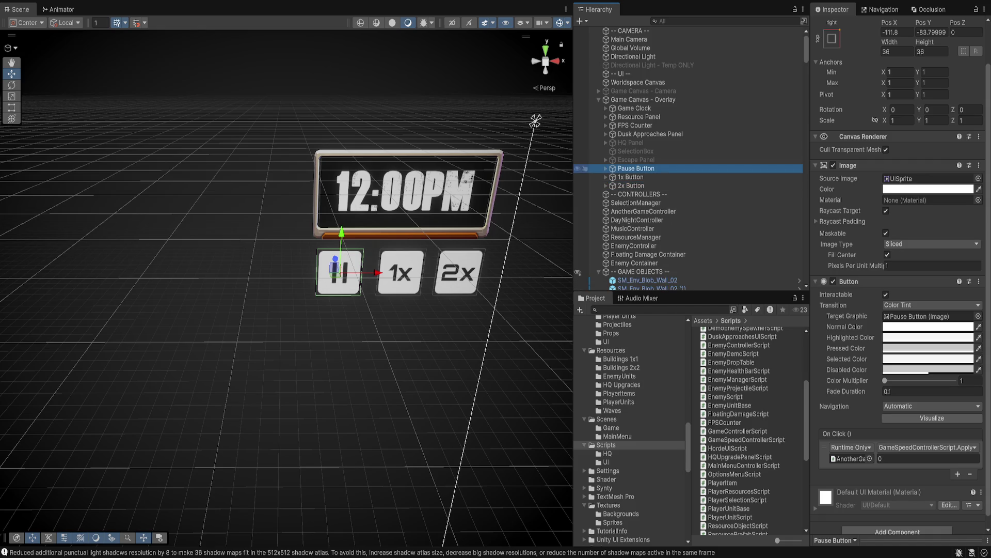
left_click(631, 185, "shift")
left_click_drag(637, 177, 635, 108)
left_click(635, 108)
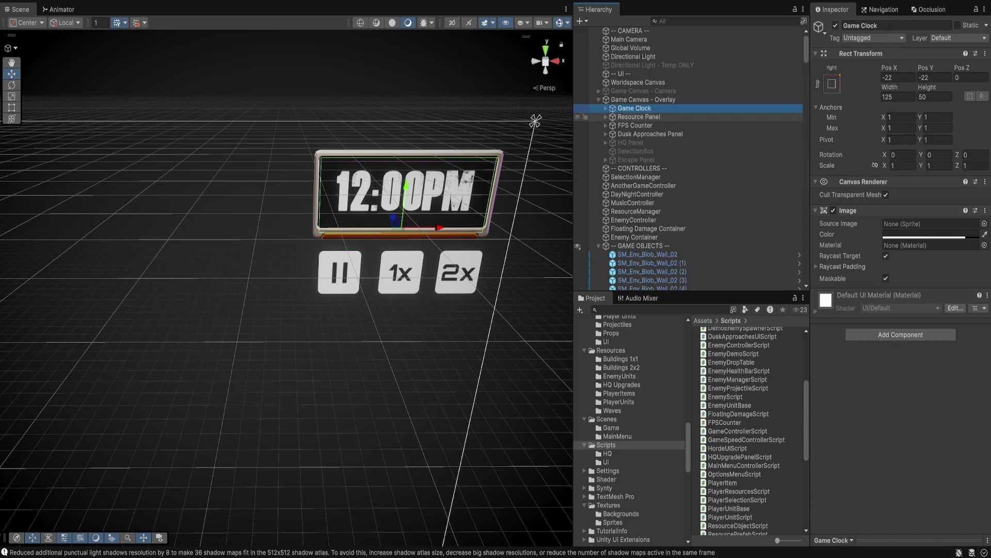
key("Right")
key("Down")
key("Down")
key("Down")
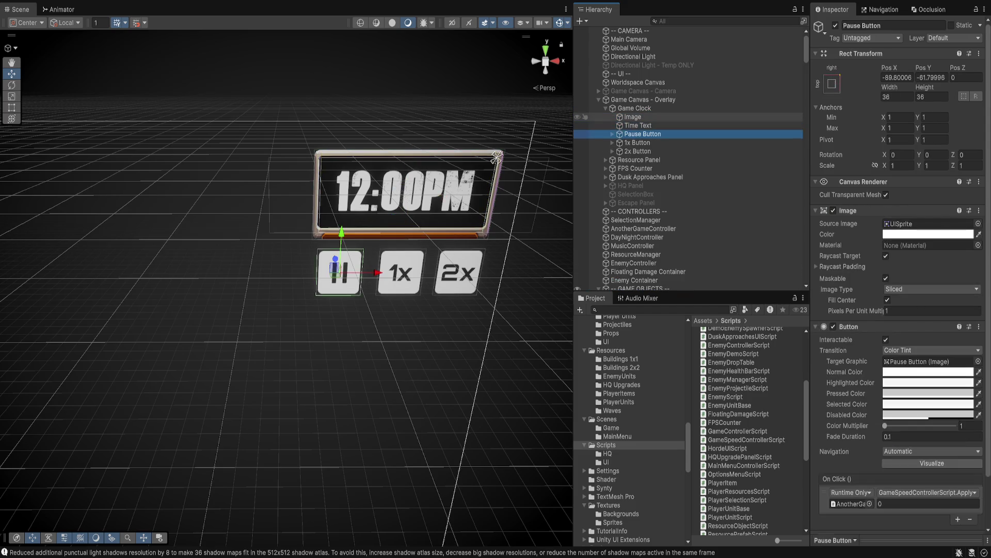
Step: Set the Pause Button's X position to -90, then reset the anchors of all three buttons
left_click(897, 77)
type("-90")
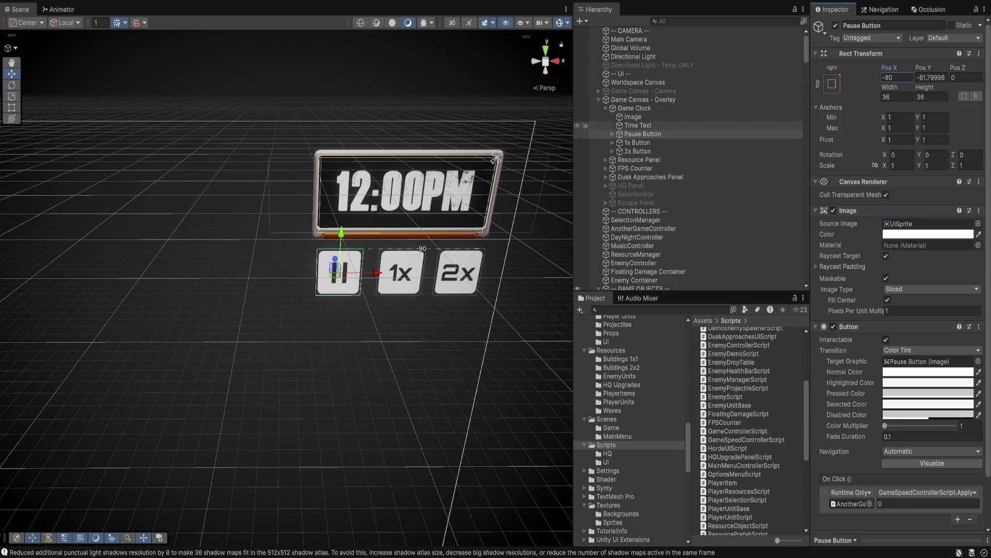
key("Return")
key("ctrl+z")
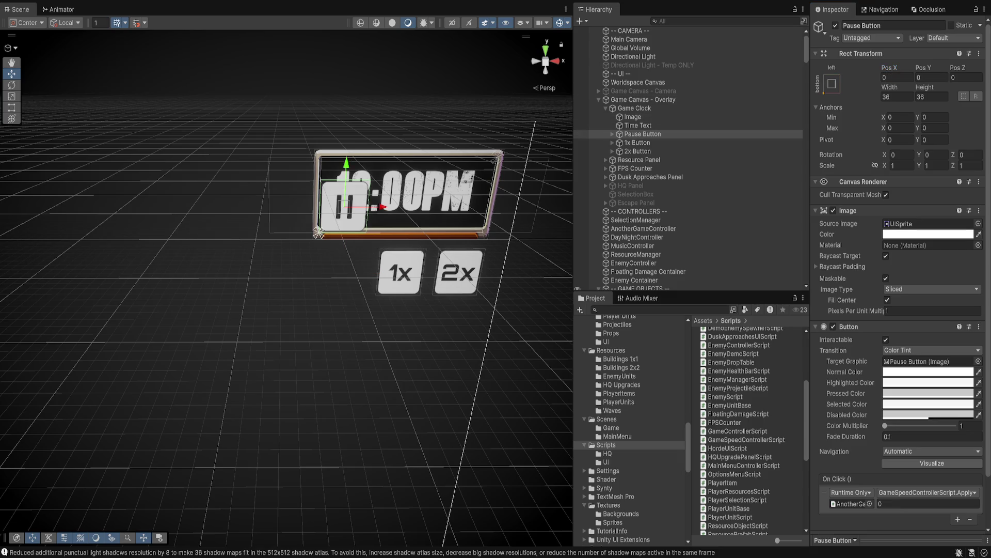
left_click(642, 142)
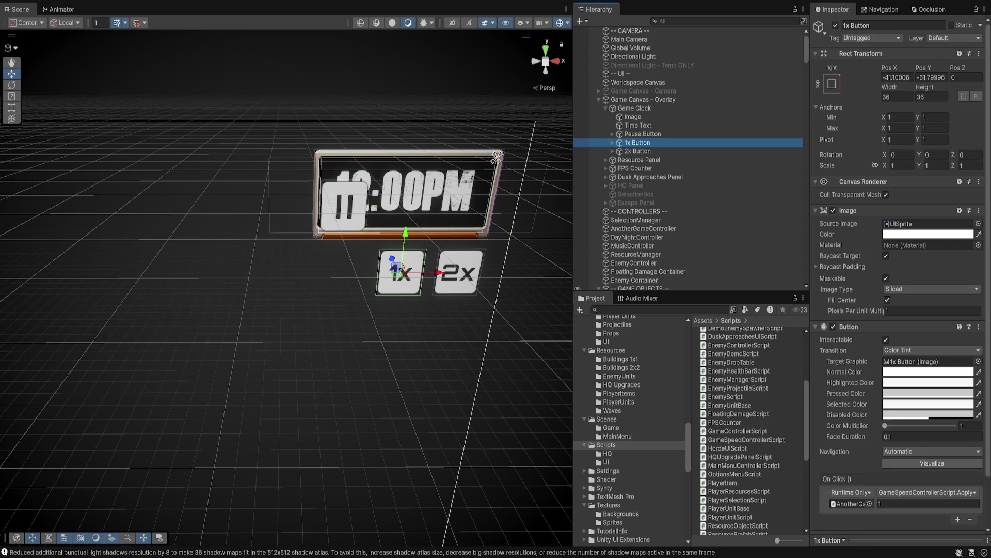
key("ctrl+z")
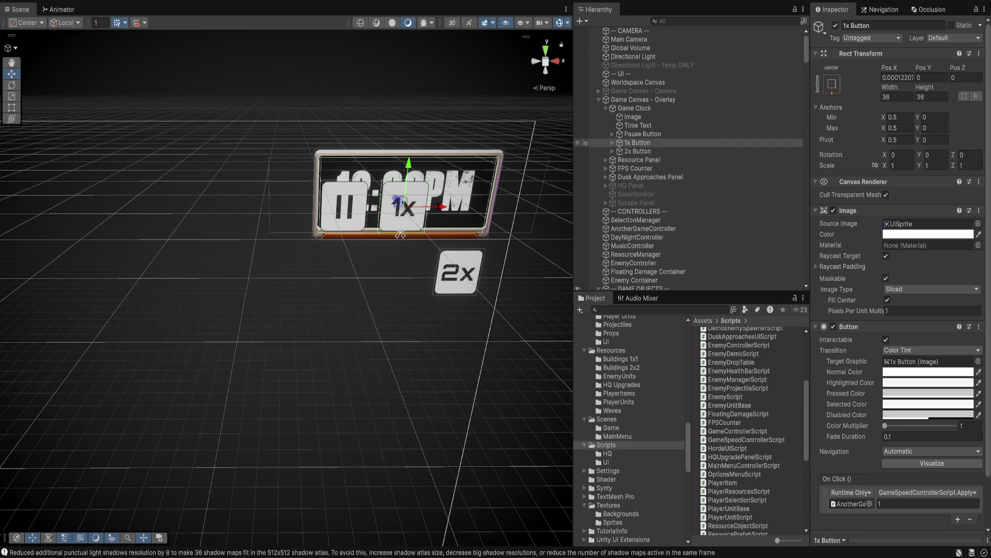
left_click(637, 151)
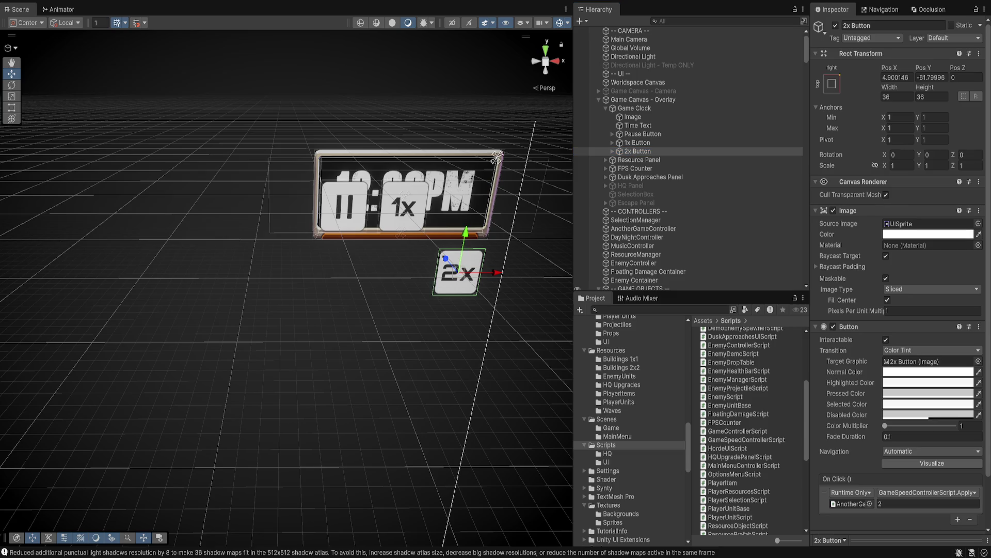
key("ctrl+z")
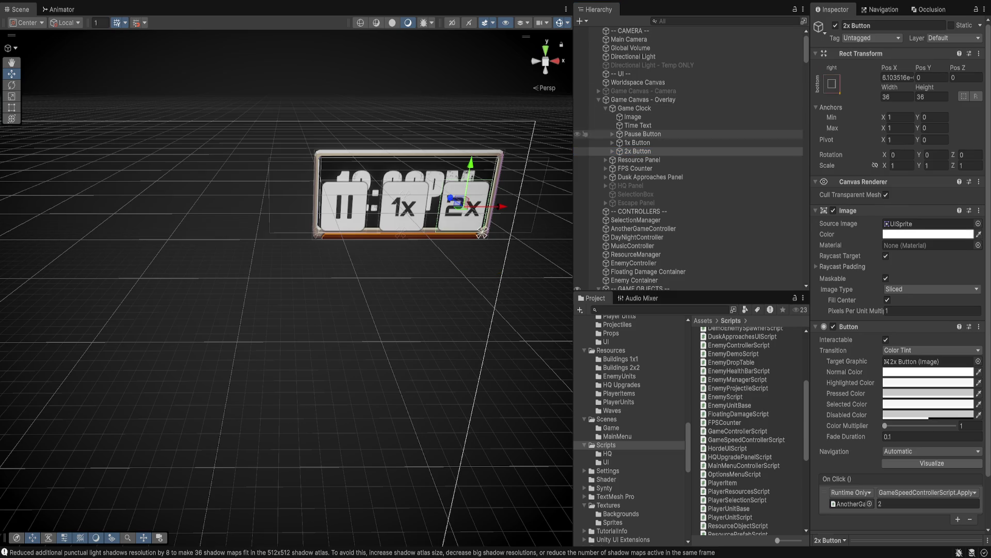
Step: Move the three speed buttons below the clock and check each one's placement
left_click(642, 134)
left_click(638, 151, "shift")
left_click_drag(408, 164, 402, 228)
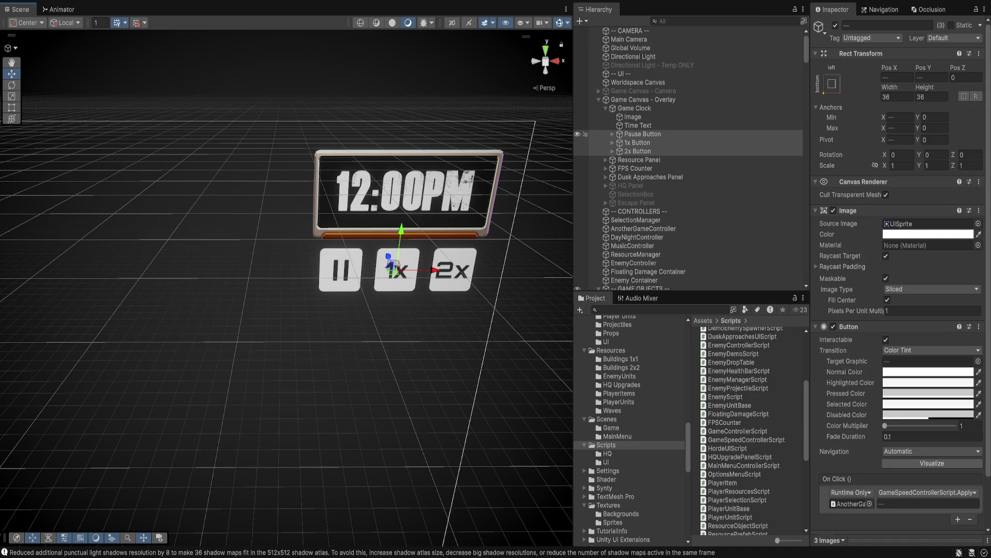
left_click(599, 133)
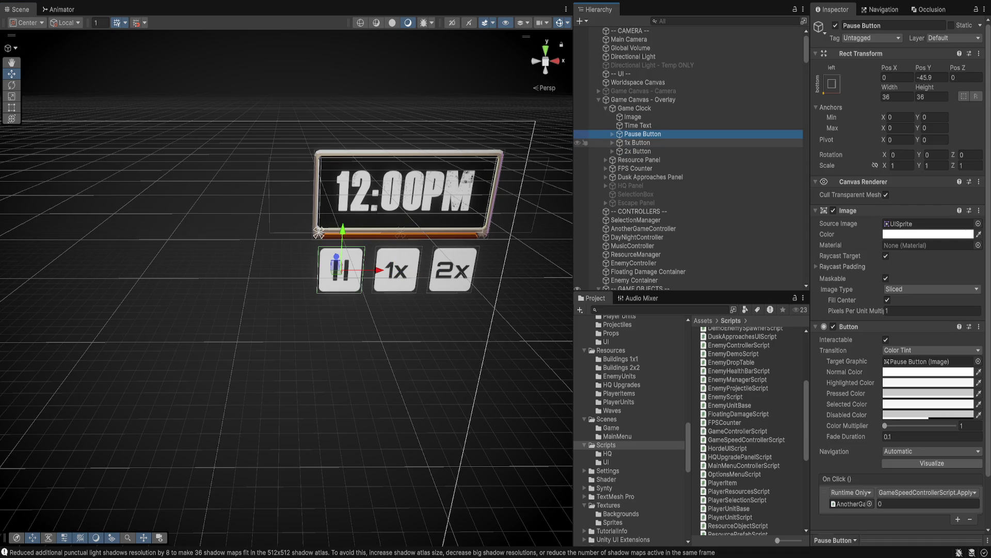
left_click(640, 142)
left_click(638, 150)
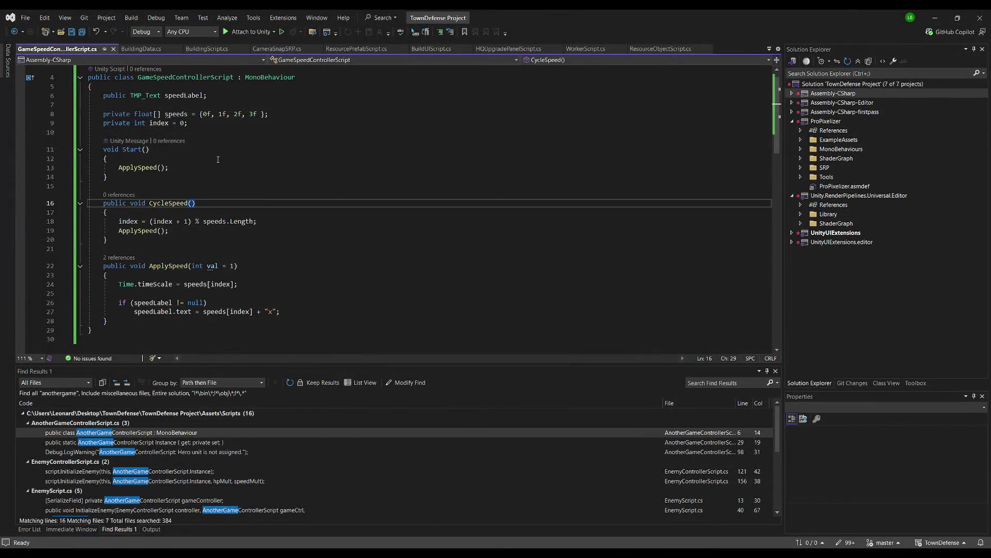
Step: Bring up GameSpeedControllerScript in Visual Studio and select all of its code
left_click(223, 131)
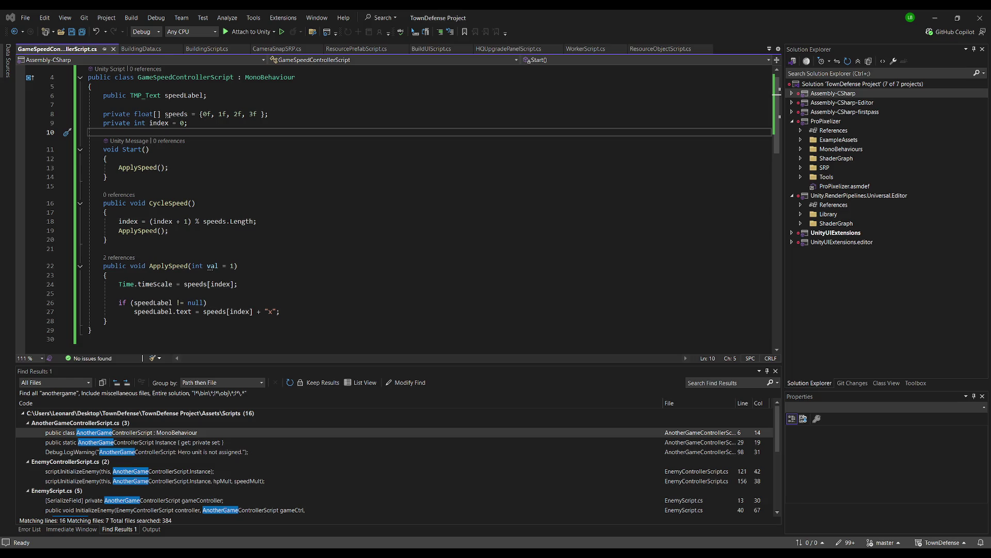
key("ctrl+a")
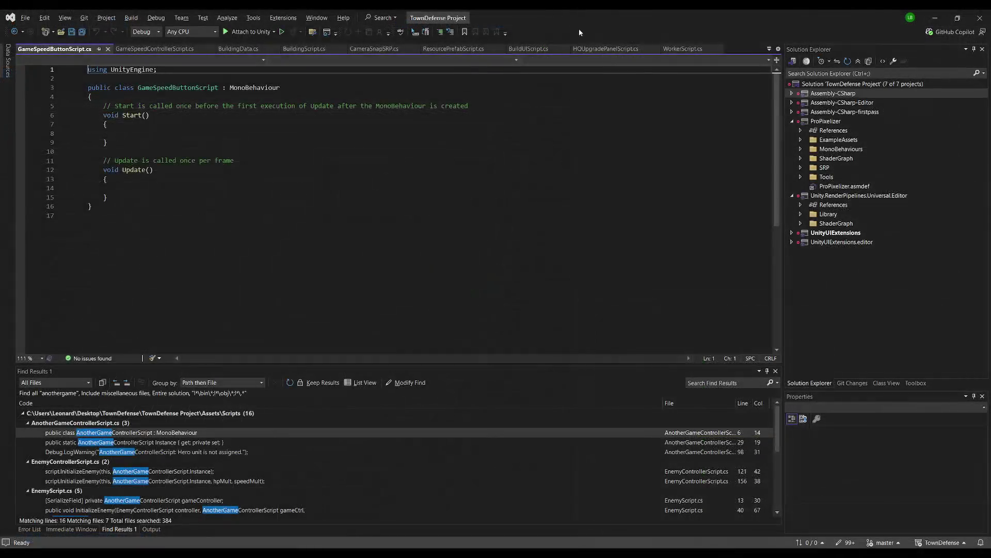
Step: Replace the new script's template with the button class, name it GameSpeedButtonScript, and save
key("ctrl+a")
type("using UnityEngine; using UnityEngine.UI;  public class SpeedButton : MonoBehaviour {     public float speedValue; // 0, 1, 2, 3     public Image buttonImage; // assign the button's image }")
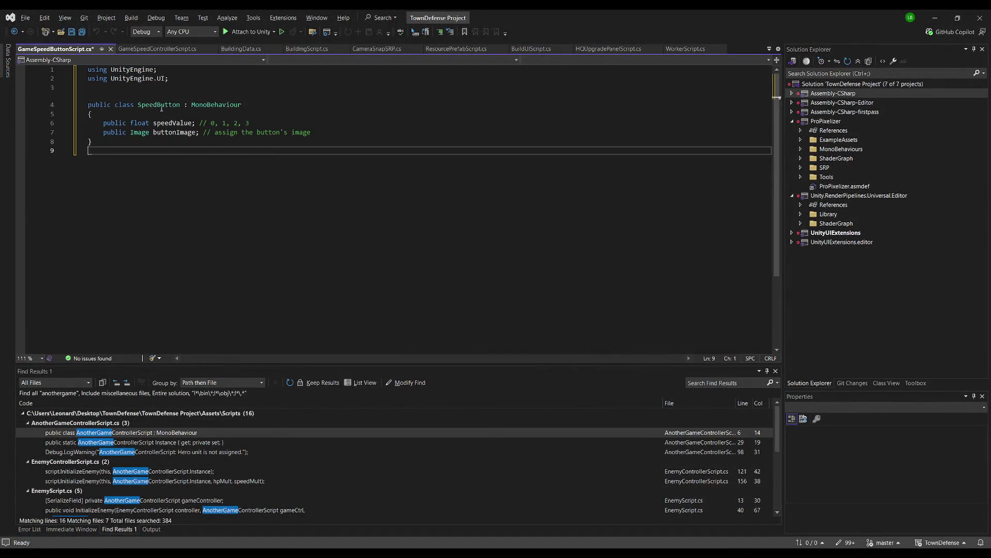
type("GameSpeed")
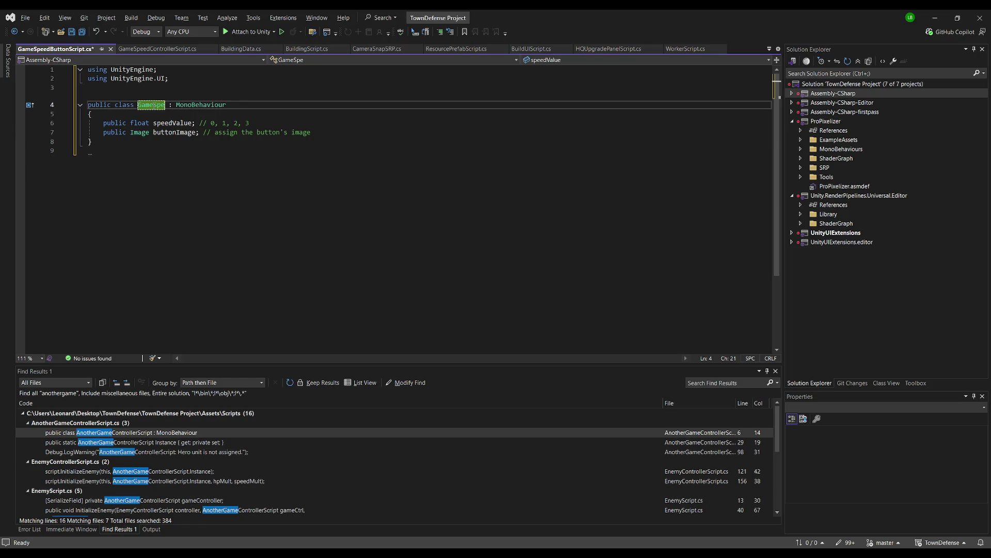
type("ButtonScript")
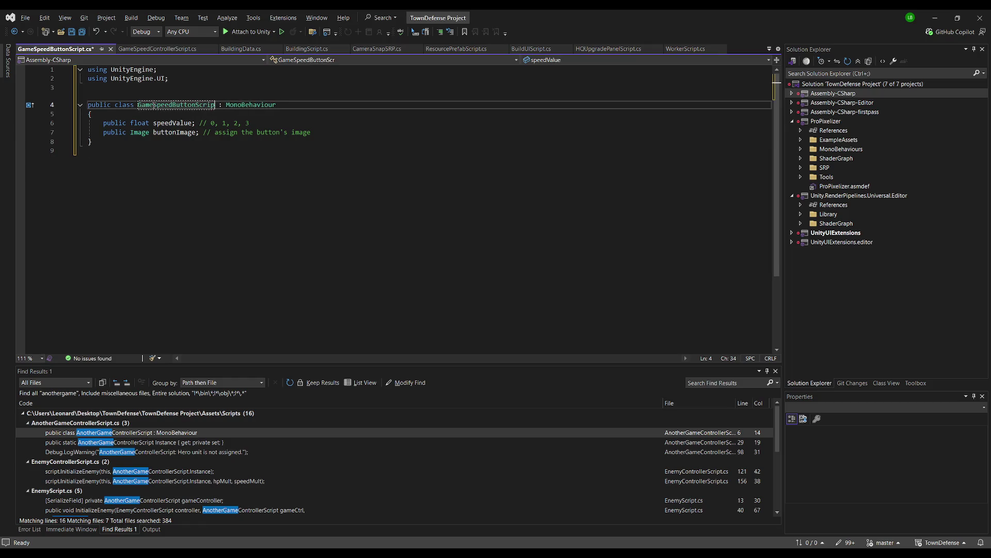
left_click(334, 115)
key("ctrl+s")
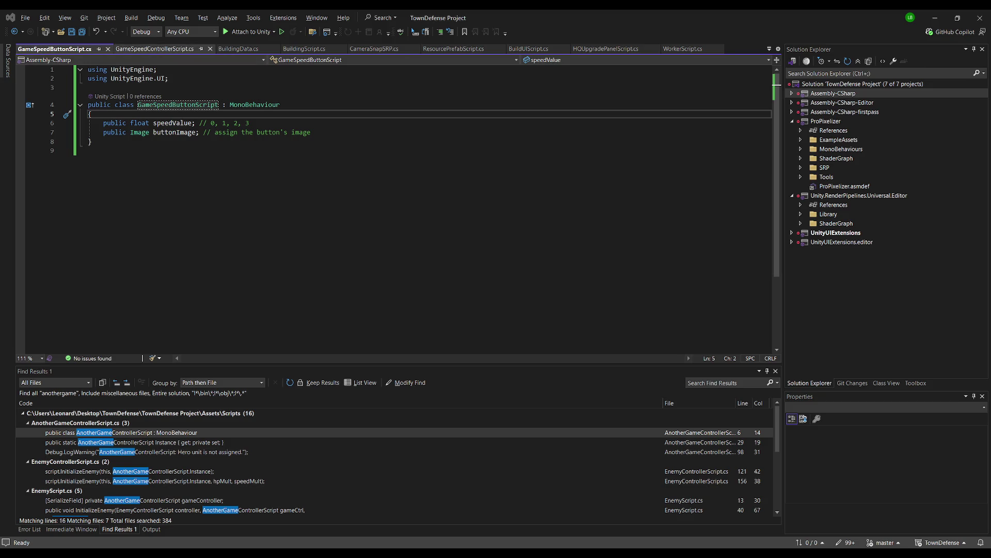
Step: Paste the new controller code, retype SpeedButton[] as GameSpeedButtonScript[], and save
left_click(155, 48)
key("ctrl+a")
key("ctrl+v")
key("ctrl+s")
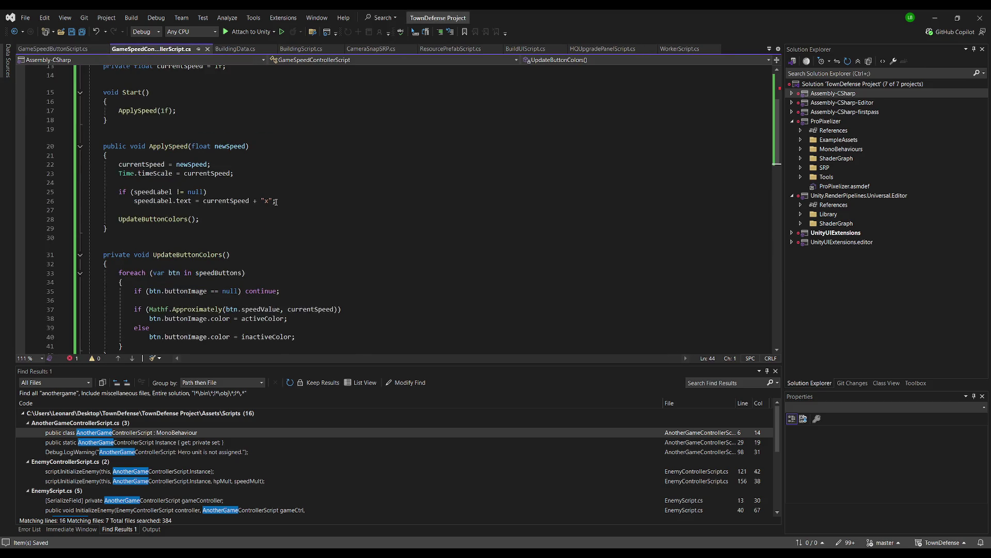
scroll(241, 211, "up", 5)
double_click(154, 141)
type("GameSP")
key("Tab")
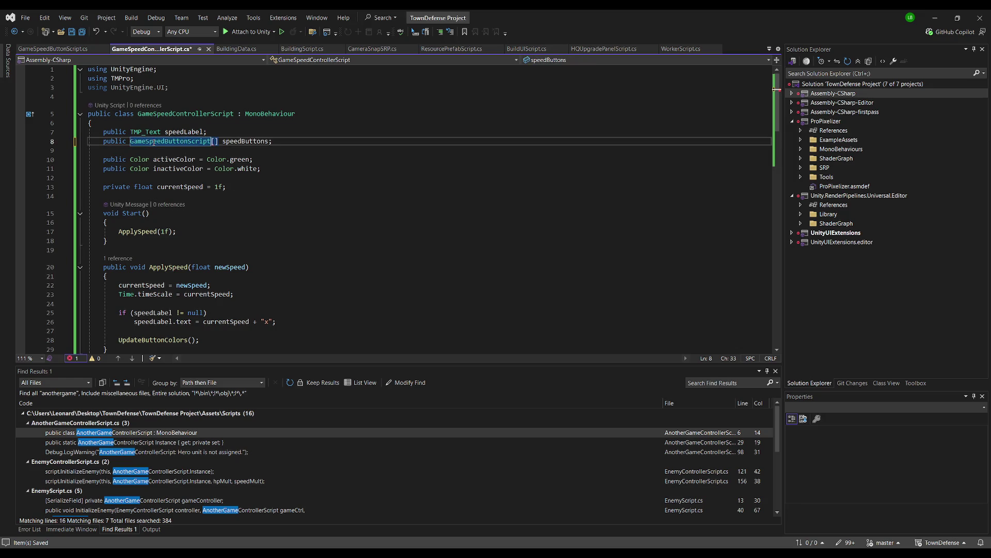
left_click(321, 142)
key("ctrl+s")
scroll(266, 250, "down", 5)
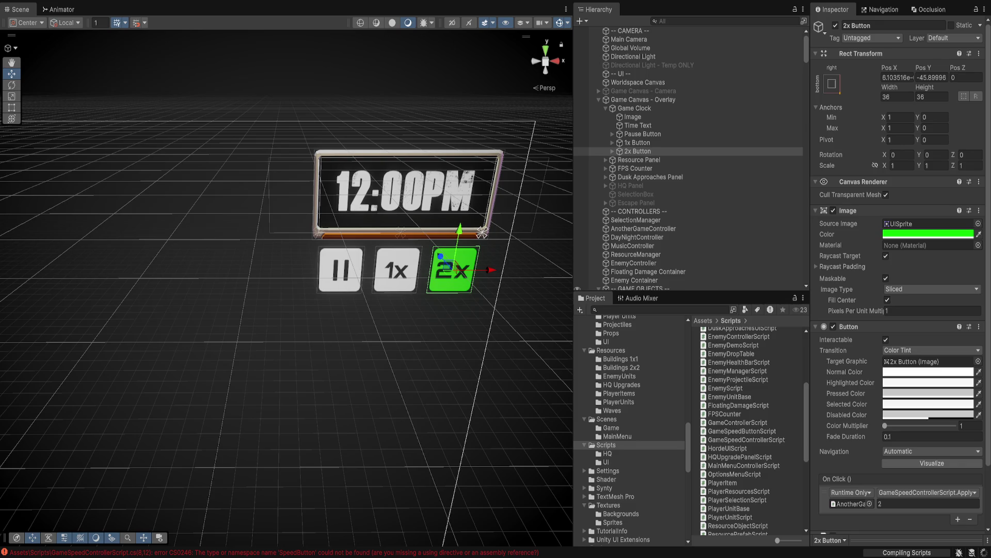
Step: Review the speed buttons' settings and set the 2x Button's Speed Value to 2
left_click(643, 133, "shift")
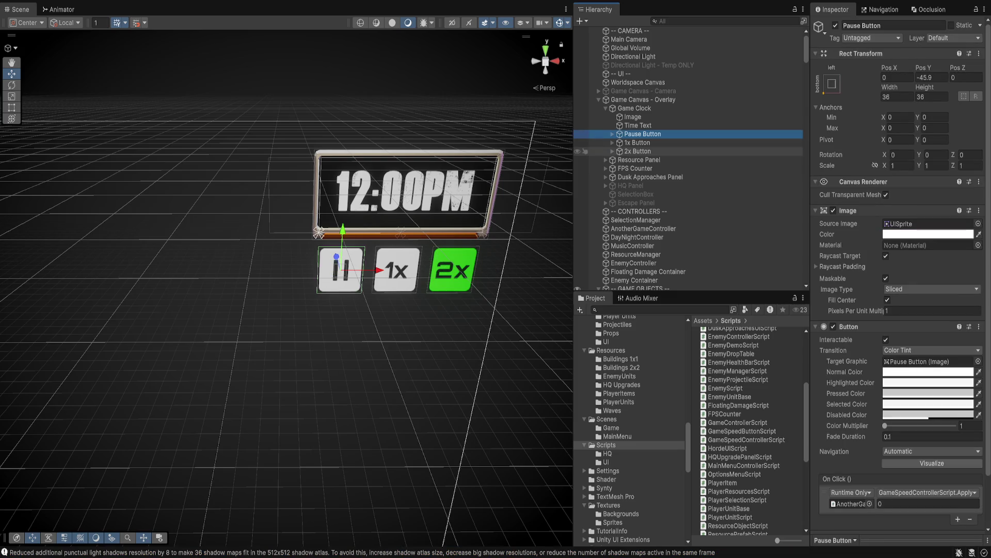
scroll(930, 392, "down", 3)
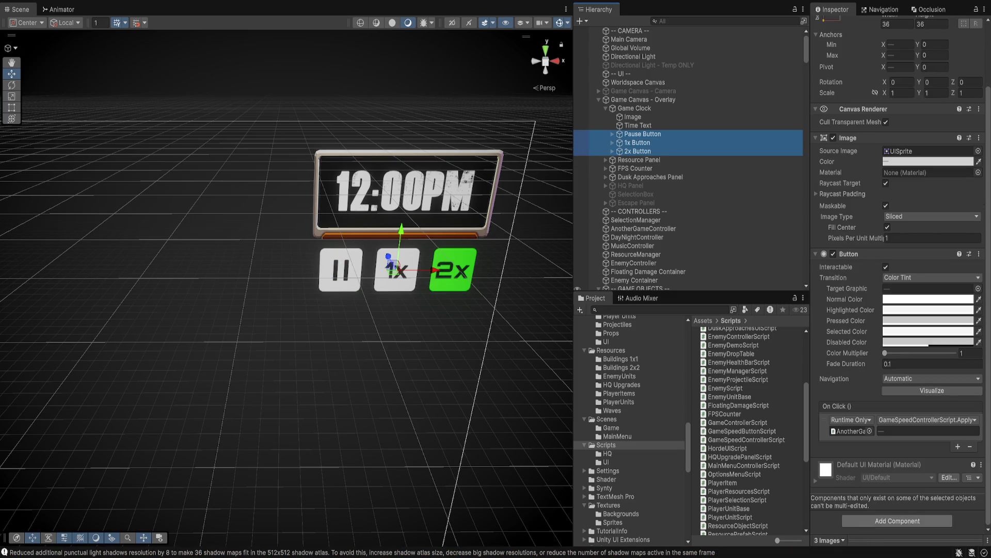
left_click(643, 134)
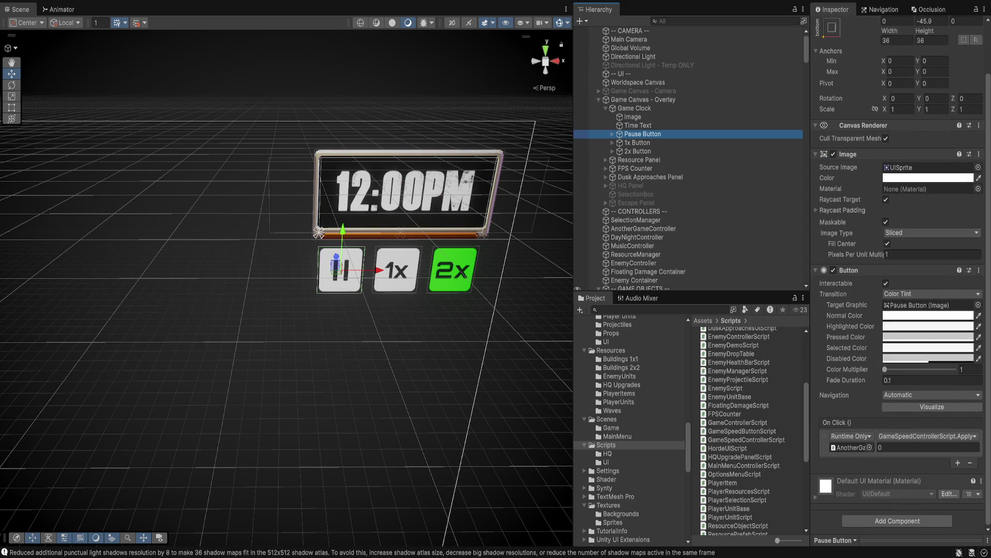
left_click(638, 151)
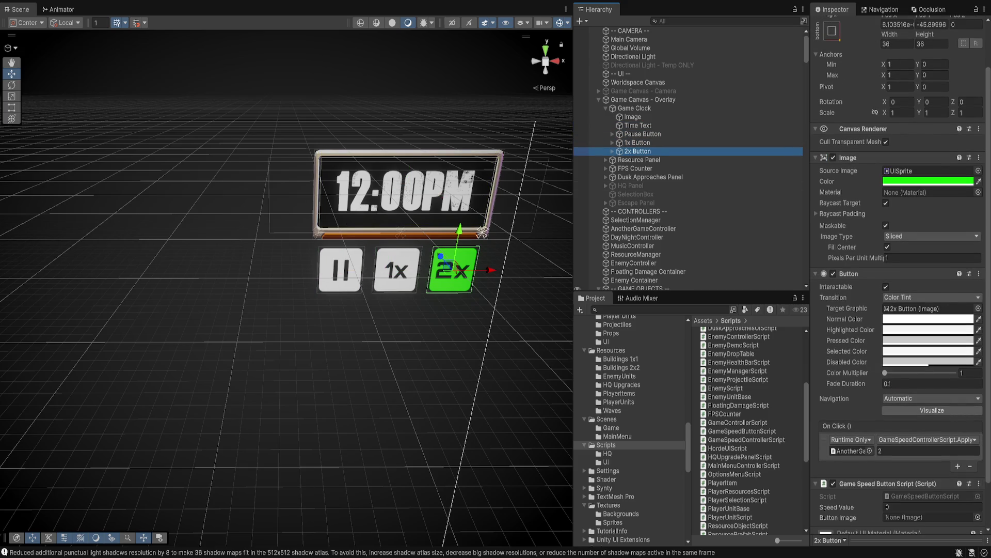
left_click(396, 269)
left_click(340, 270, "shift")
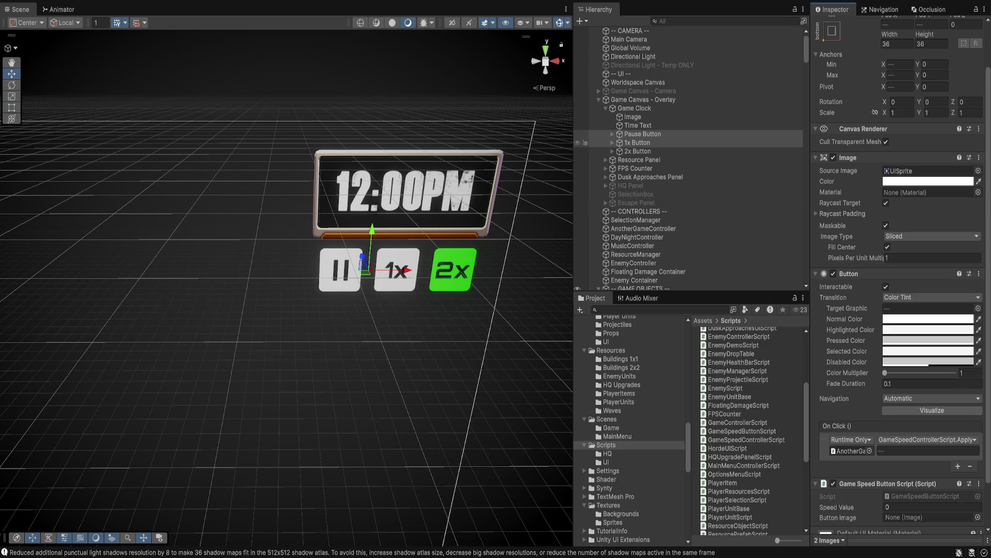
left_click(586, 143)
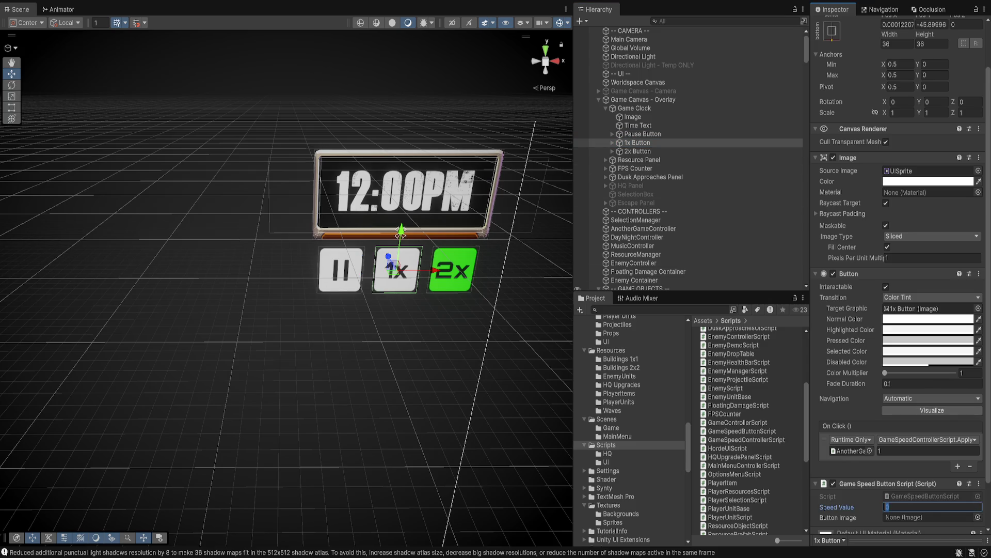
left_click(586, 150)
left_click(930, 506)
type("2")
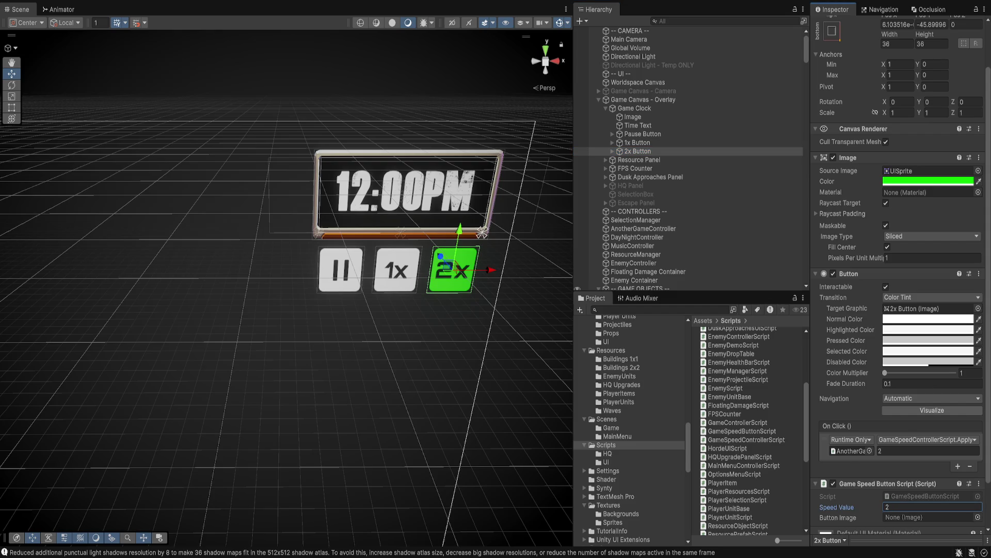
Step: Link the Pause Button's own Image into its Button Image field
left_click(613, 151)
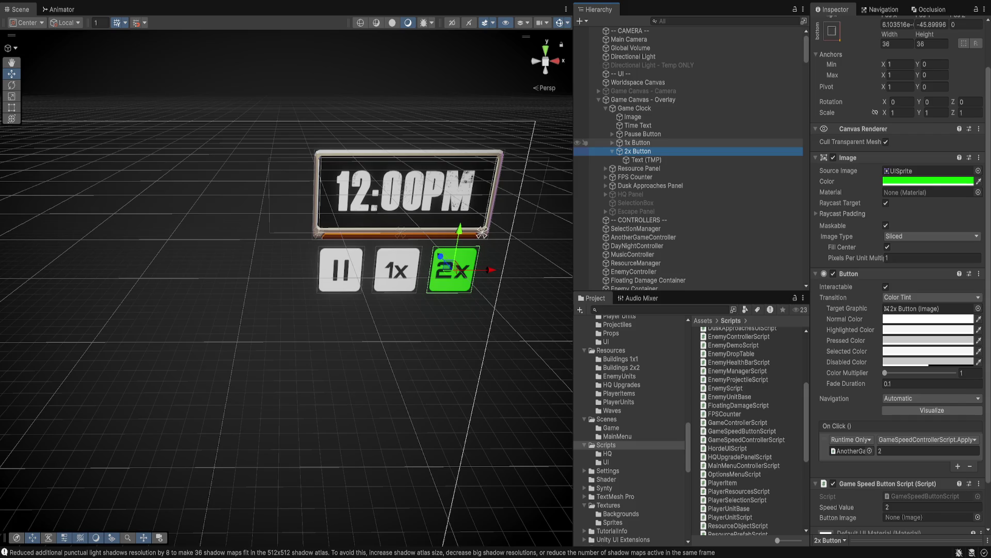
left_click(613, 143)
left_click(613, 134)
scroll(594, 119, "down", 3)
left_click(640, 70)
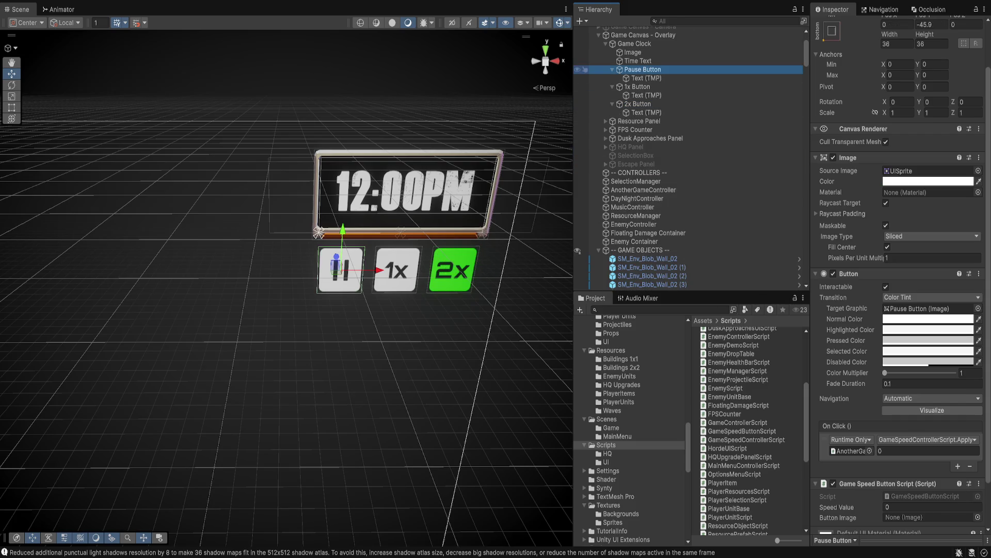
mouse_move(642, 69)
left_mouse_down()
mouse_move(852, 413)
mouse_move(930, 516)
left_mouse_up()
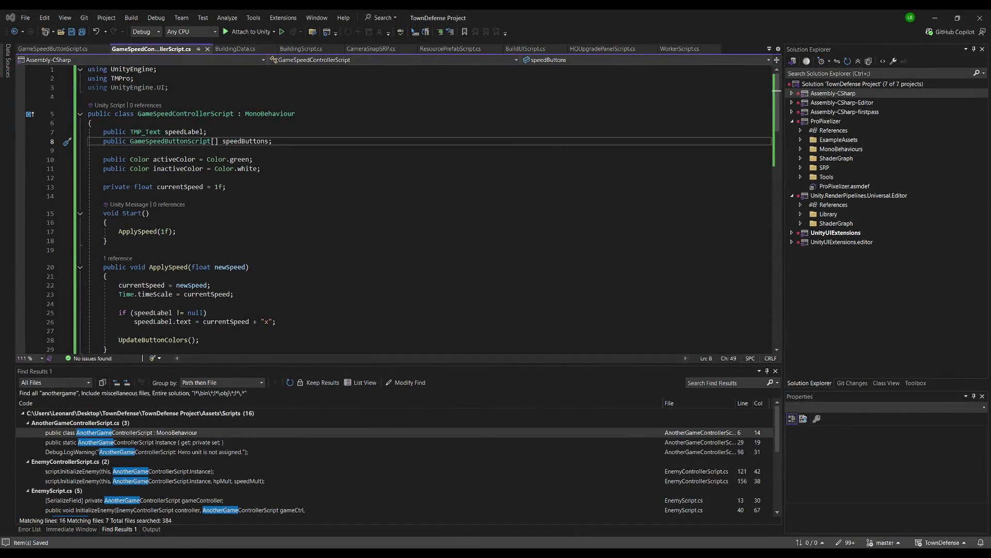
Step: Link the 2x Button's own Image as its Button Image and reset its colour to white
key("ctrl+Tab")
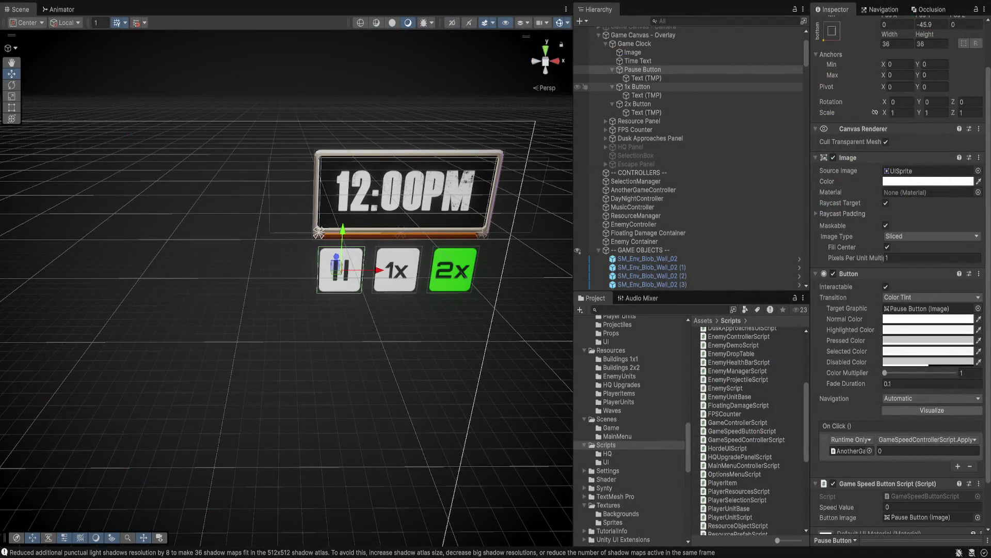
left_click(637, 86)
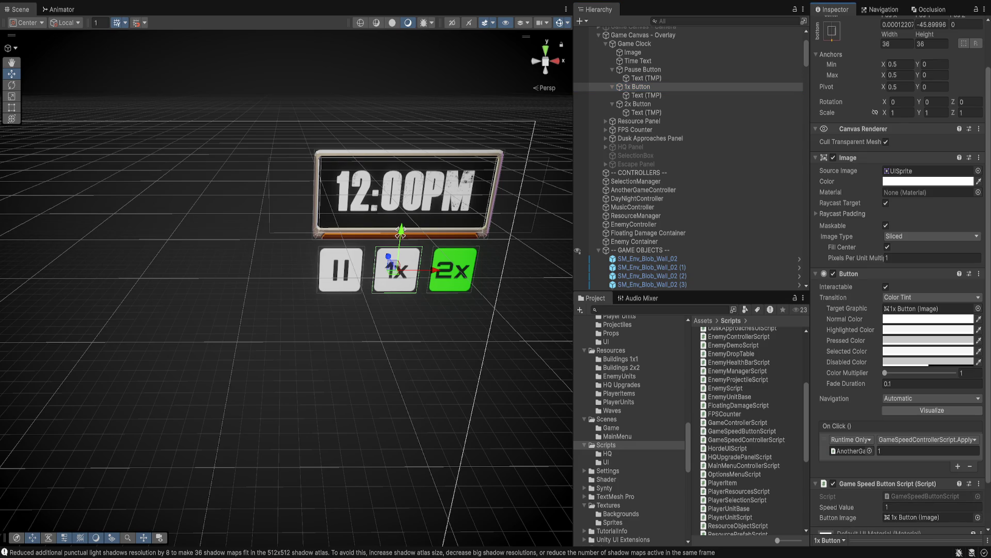
left_click(638, 104)
left_click_drag(848, 158, 929, 517)
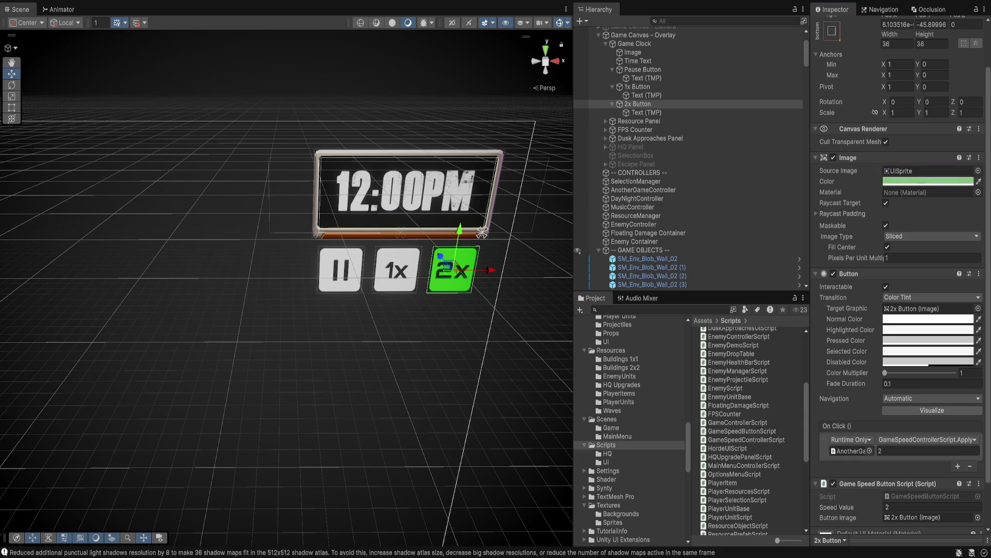
left_click(928, 181)
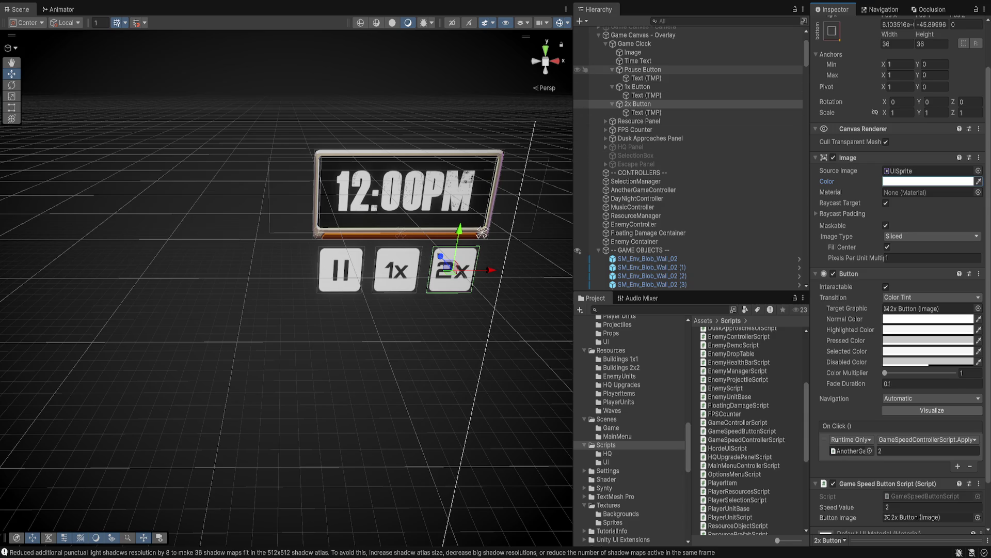
left_click(643, 69)
left_click(638, 87, "ctrl")
left_click(637, 104, "ctrl")
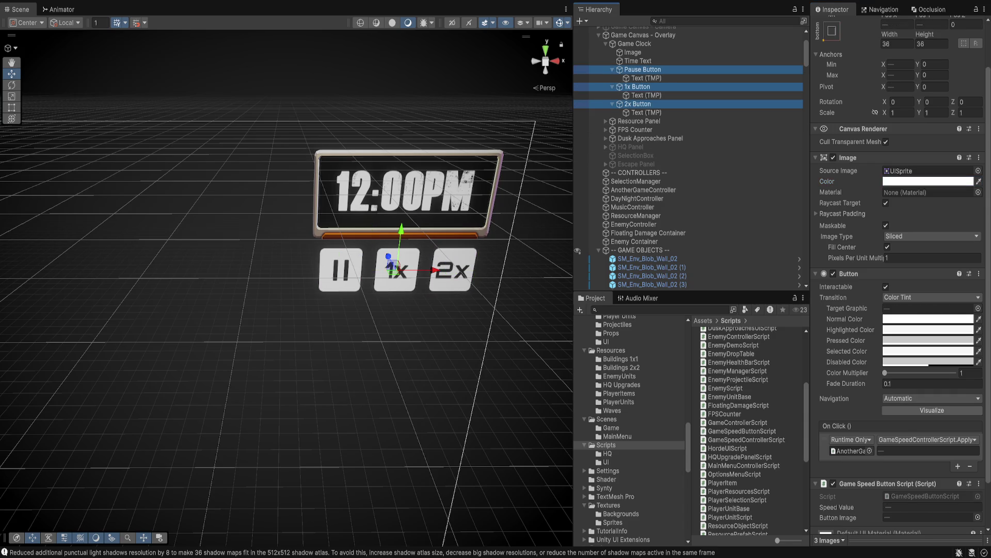
scroll(899, 310, "down", 3)
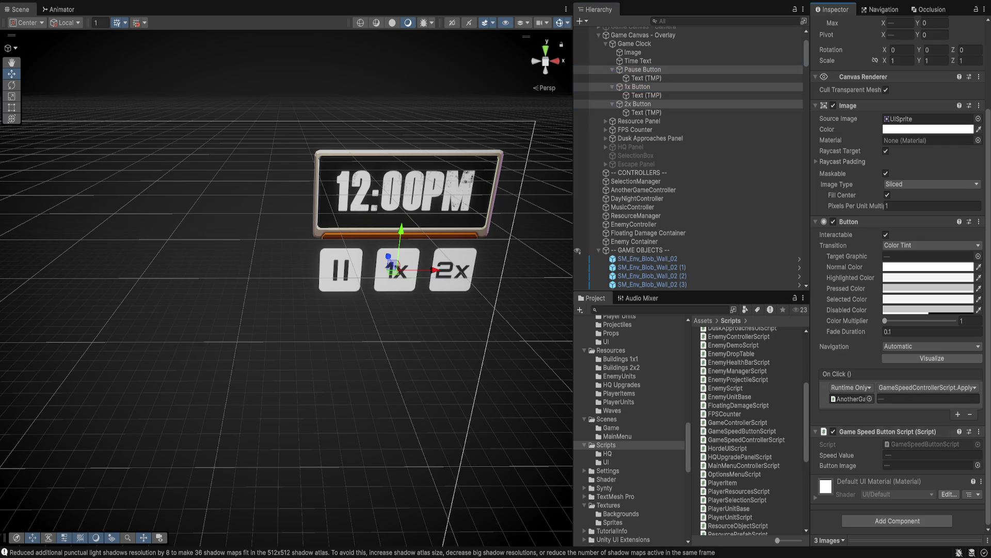
left_click(643, 70)
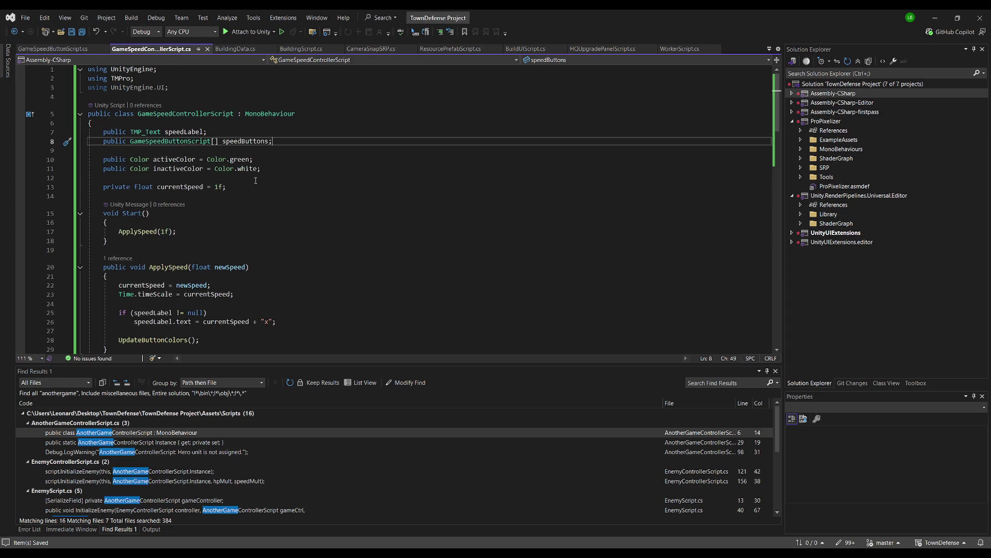
Step: Delete the two speedLabel update lines from ApplySpeed
scroll(256, 182, "down", 2)
scroll(264, 183, "down", 3)
scroll(271, 177, "up", 4)
left_click(246, 130)
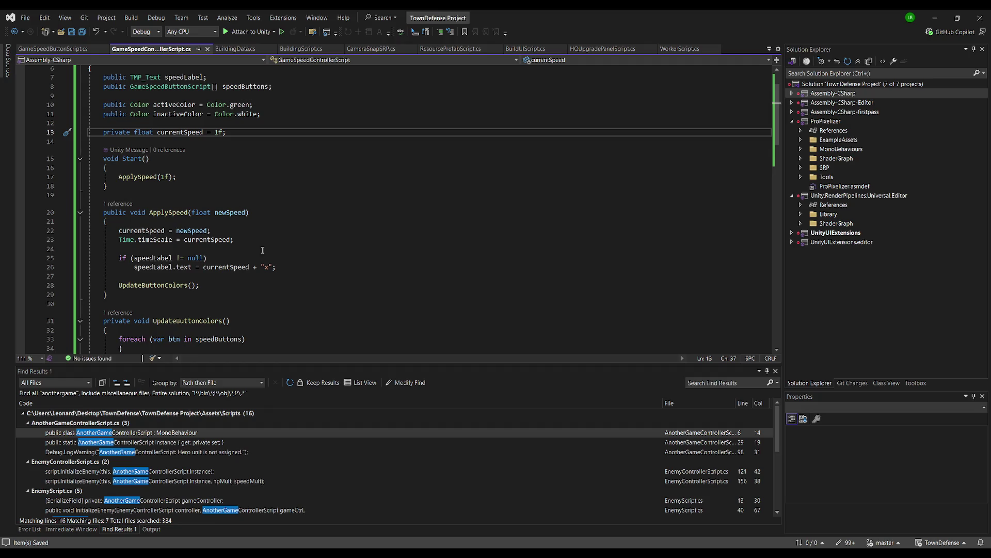
left_click(308, 259)
scroll(305, 258, "up", 1)
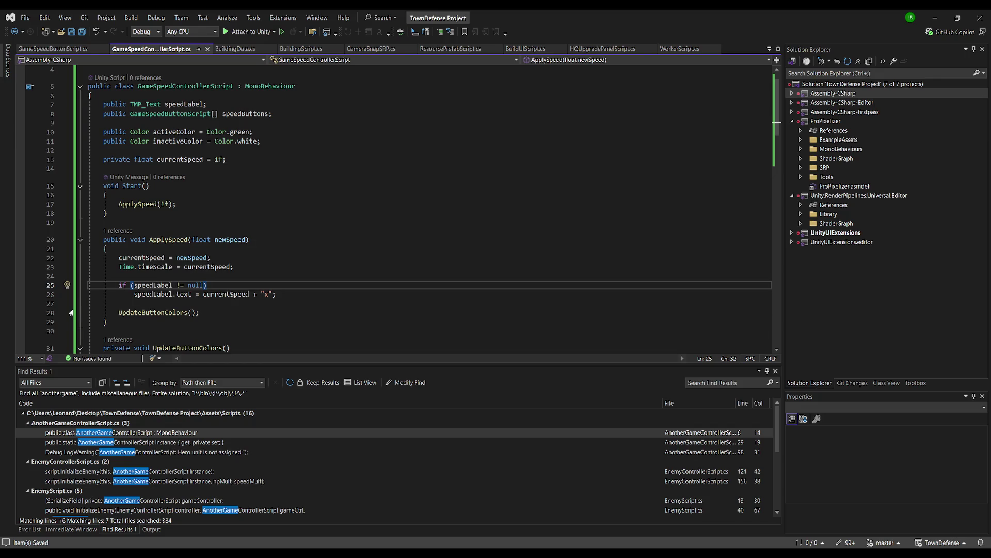
left_click_drag(277, 293, 68, 285)
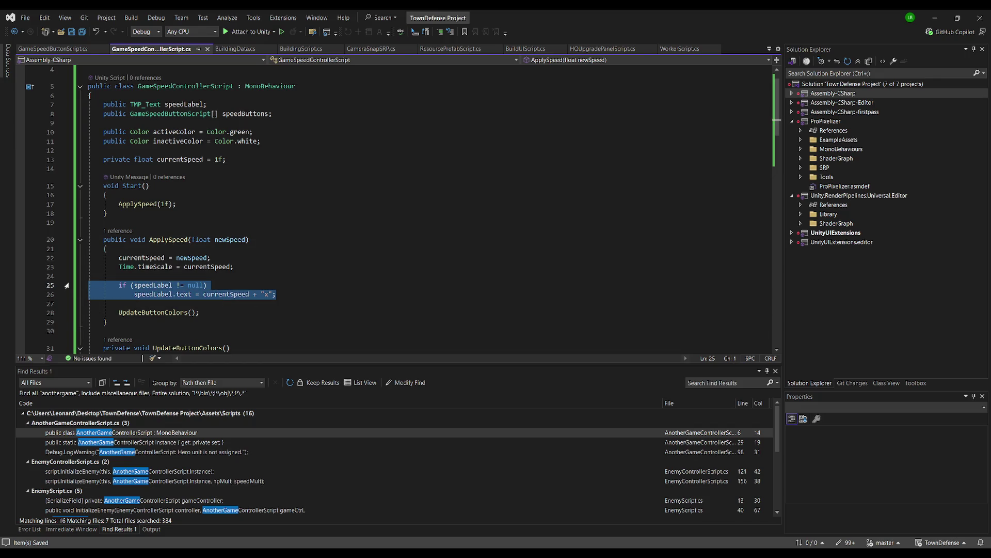
key("Delete")
key("Delete")
key("Delete")
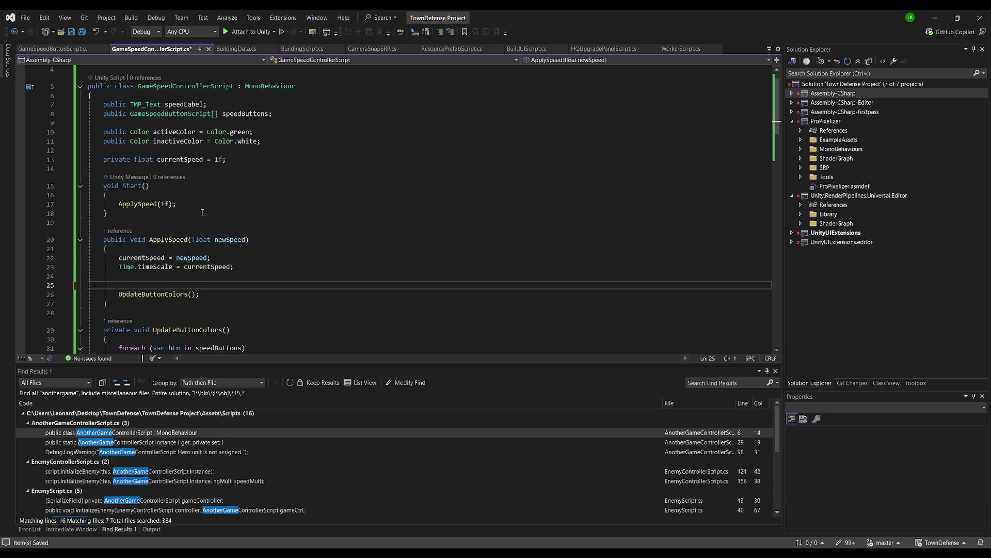
Step: Remove the speedLabel field declaration and save the controller script
left_click(219, 105)
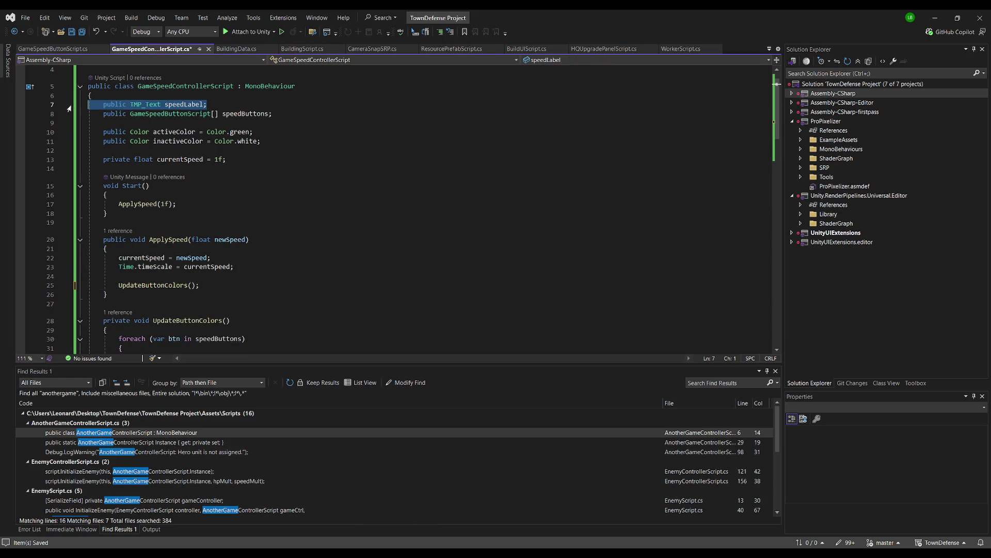
key("ctrl+x")
scroll(284, 231, "down", 3)
key("ctrl+s")
key("alt+Tab")
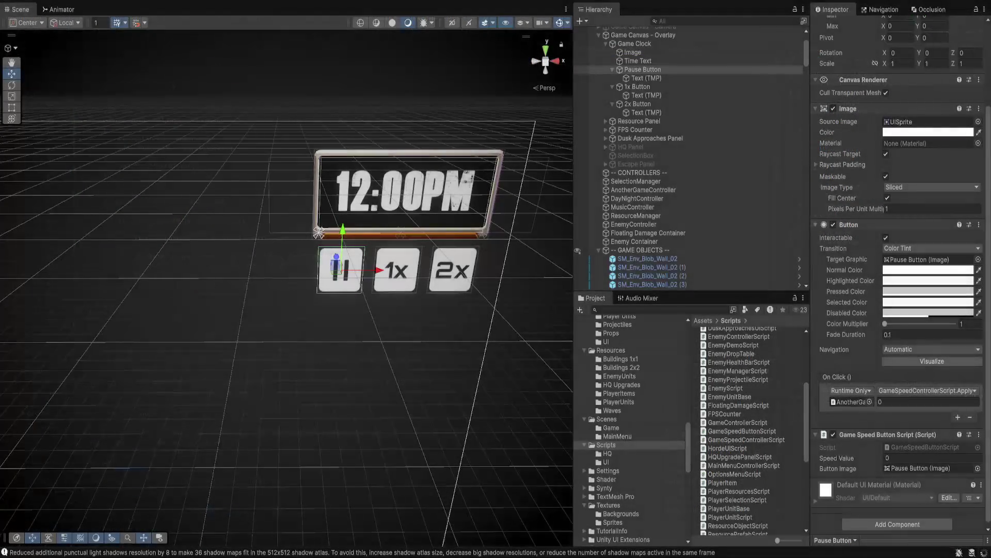
left_click(643, 69)
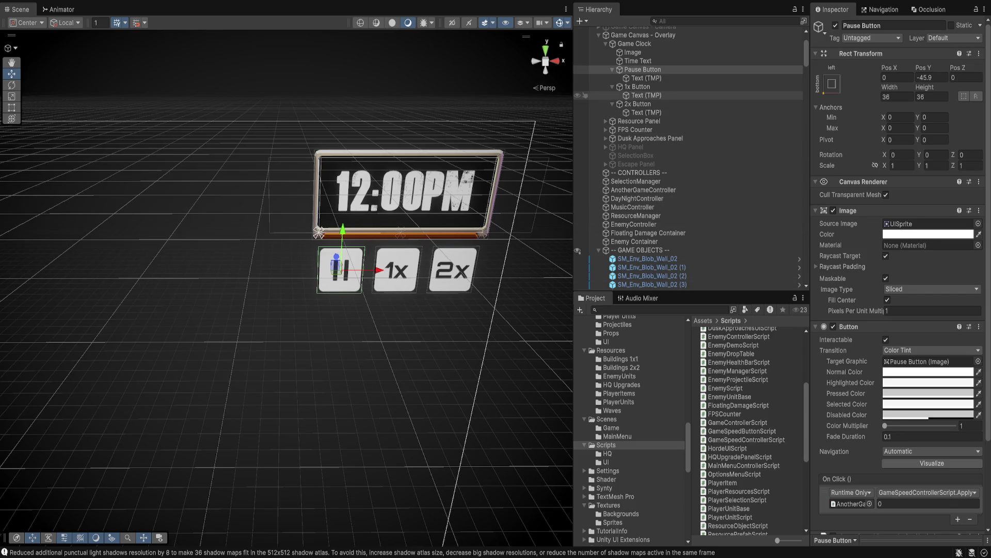
left_click(638, 87, "ctrl")
Step: Give the Pause, 1x and 2x buttons an On Click argument of 0, then play and test pausing
left_click(638, 104, "ctrl")
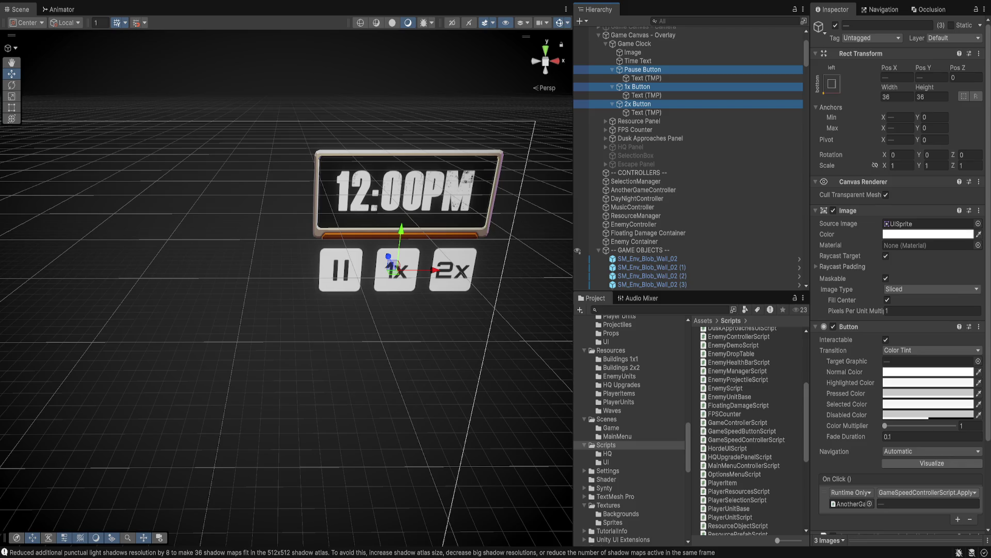
left_click(928, 503)
type("0")
key("ctrl+p")
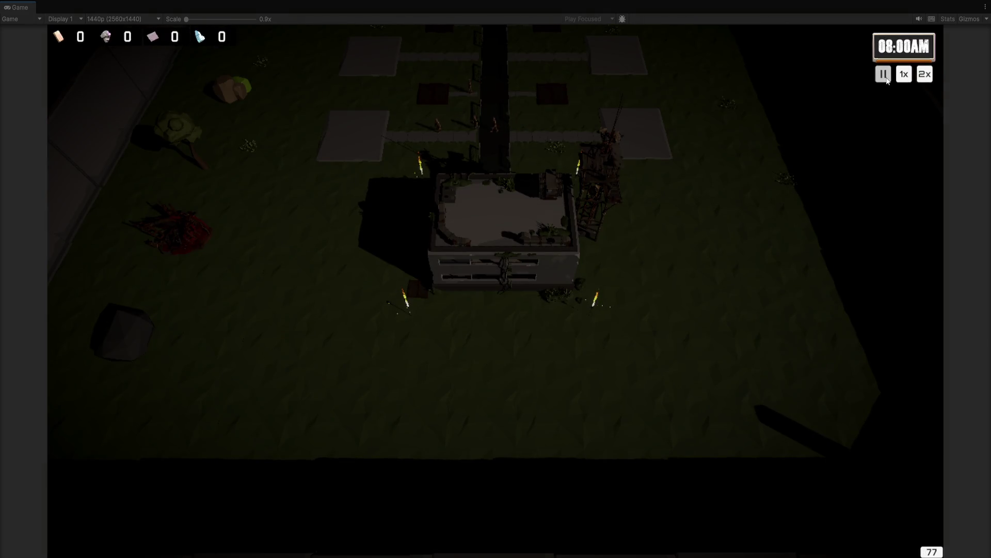
left_click(883, 74)
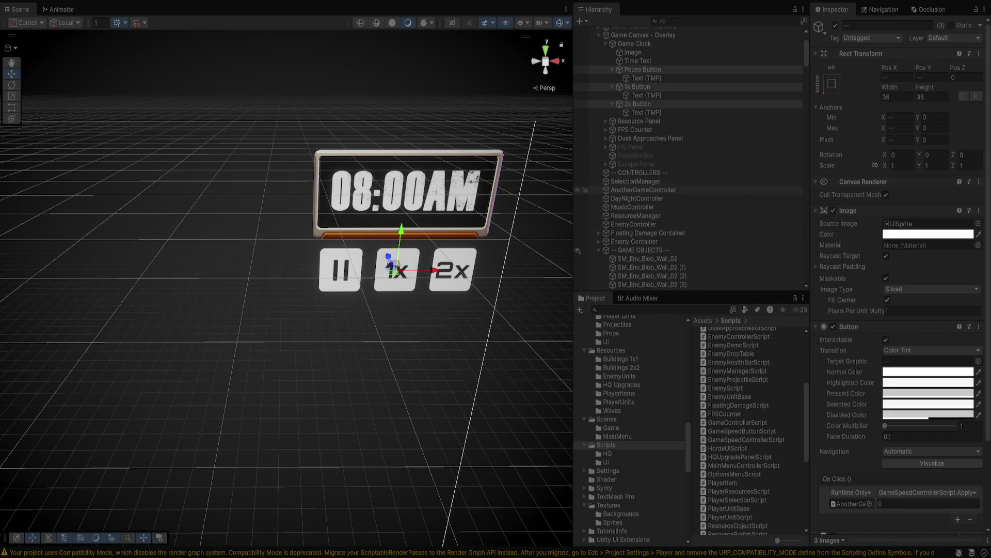
Step: Inspect AnotherGameController's Game Speed Controller settings, then view UpdateButtonColors' foreach loop in Visual Studio
left_click(636, 181)
left_click(643, 190)
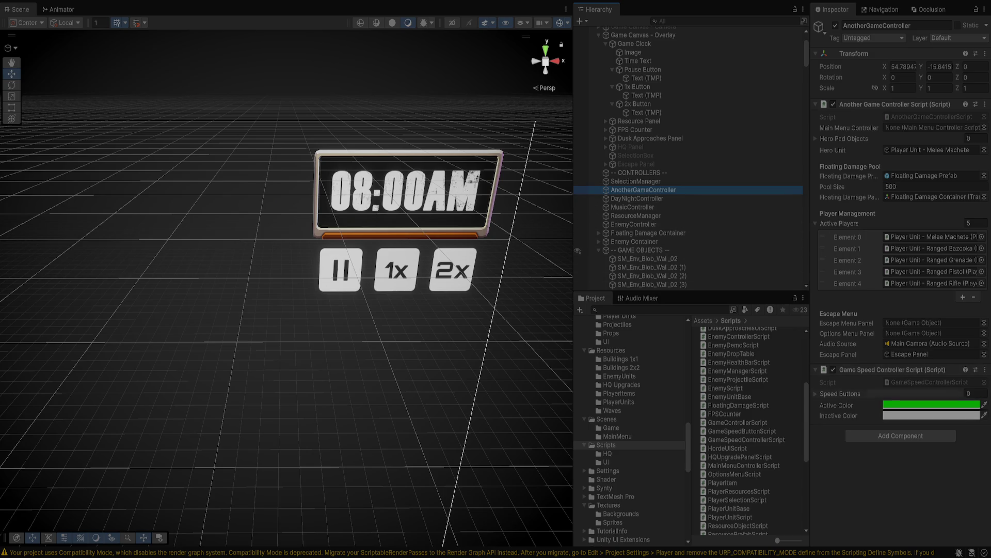
key("alt+Tab")
left_click(334, 232)
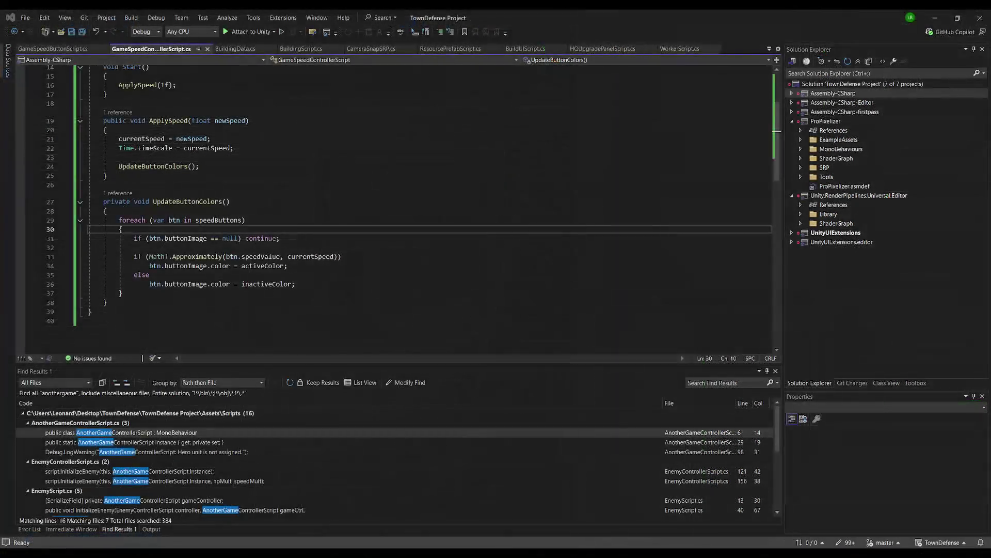
Step: Check the On Click and Game Speed Button Script setup of the Pause, 1x and 2x buttons
left_click(295, 237)
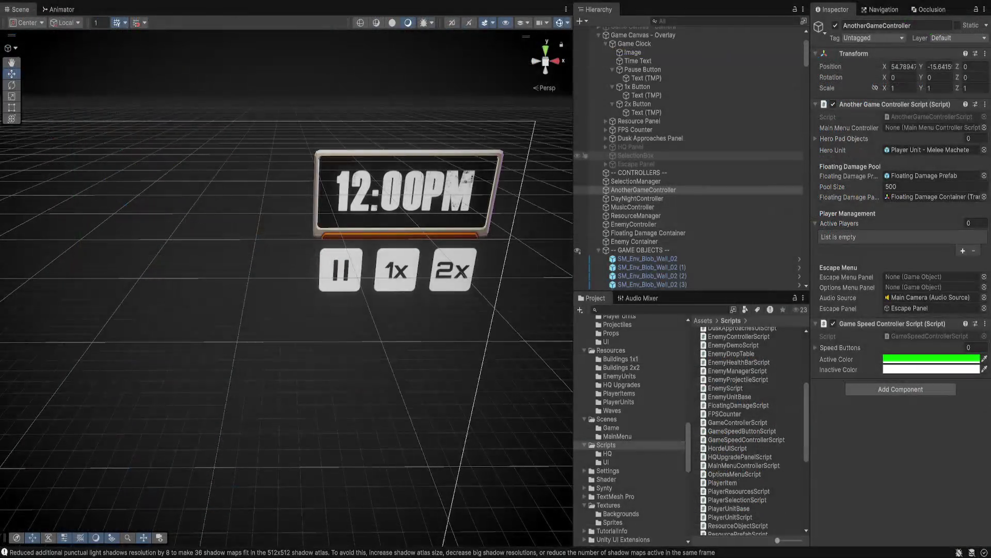
left_click(643, 70)
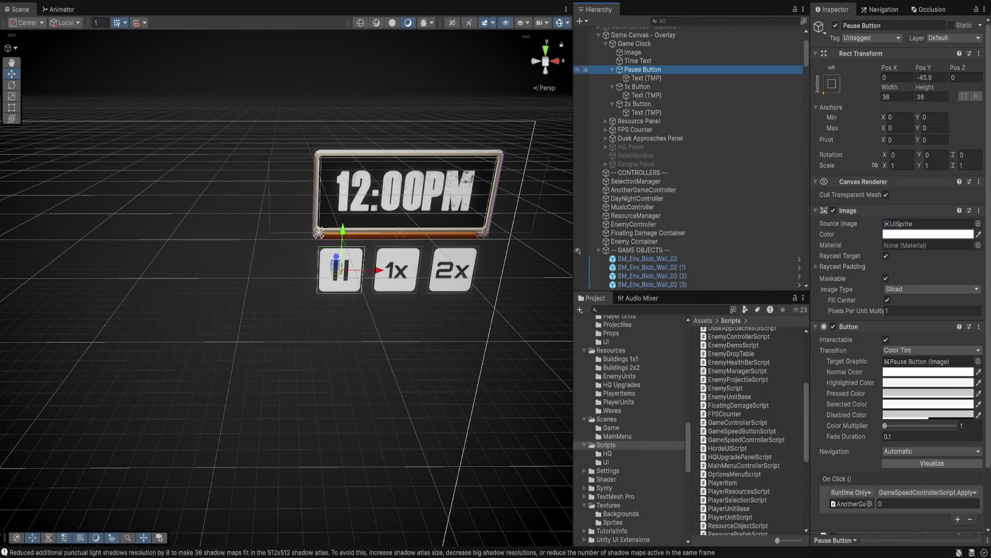
scroll(901, 310, "down", 5)
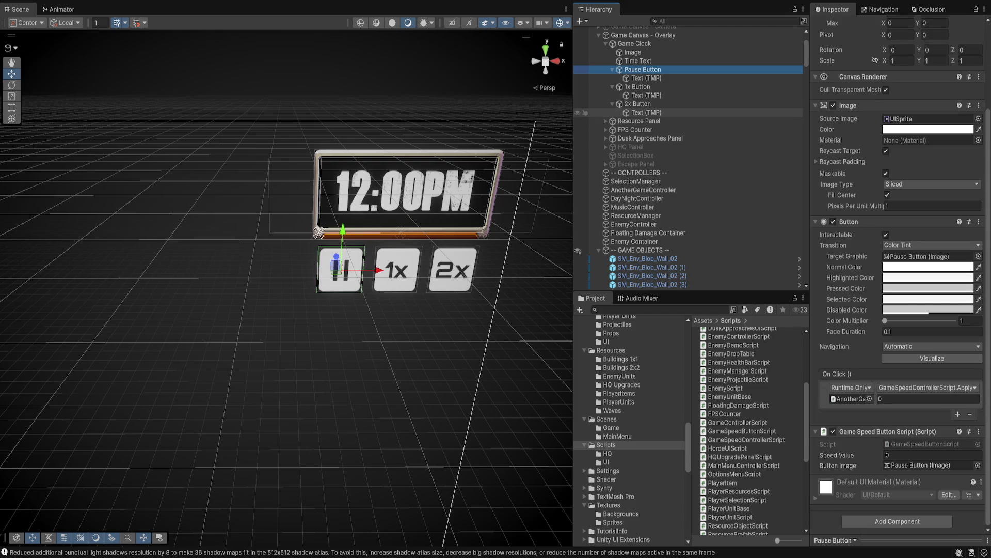
left_click(641, 87)
left_click(640, 104)
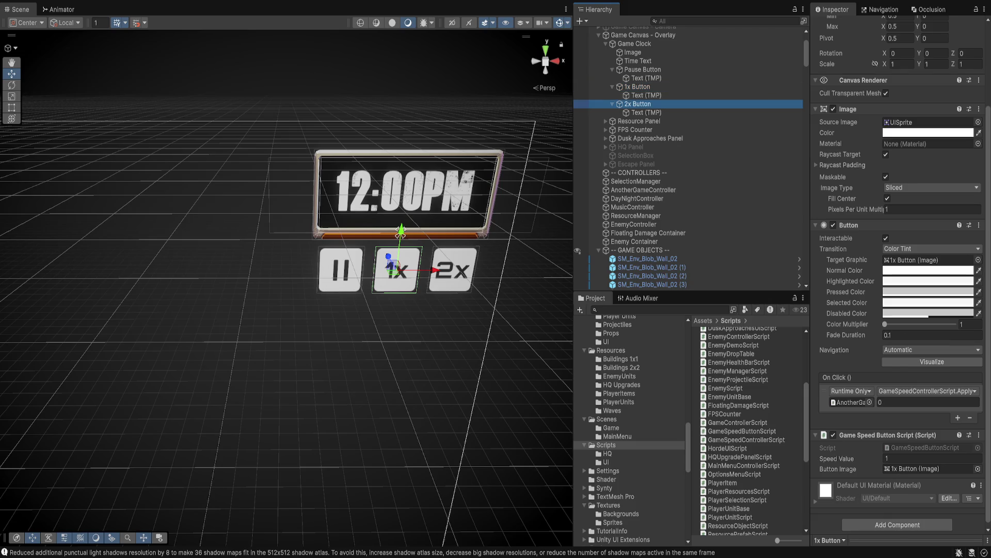
left_click(643, 69)
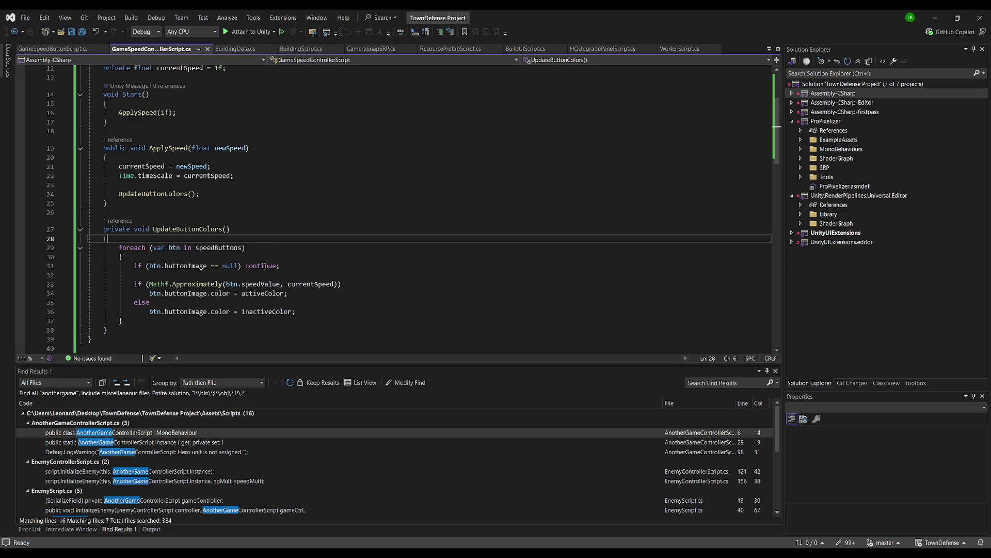
Step: Read through GameSpeedControllerScript's speed logic and Save All scripts
scroll(280, 239, "up", 2)
scroll(281, 237, "up", 1)
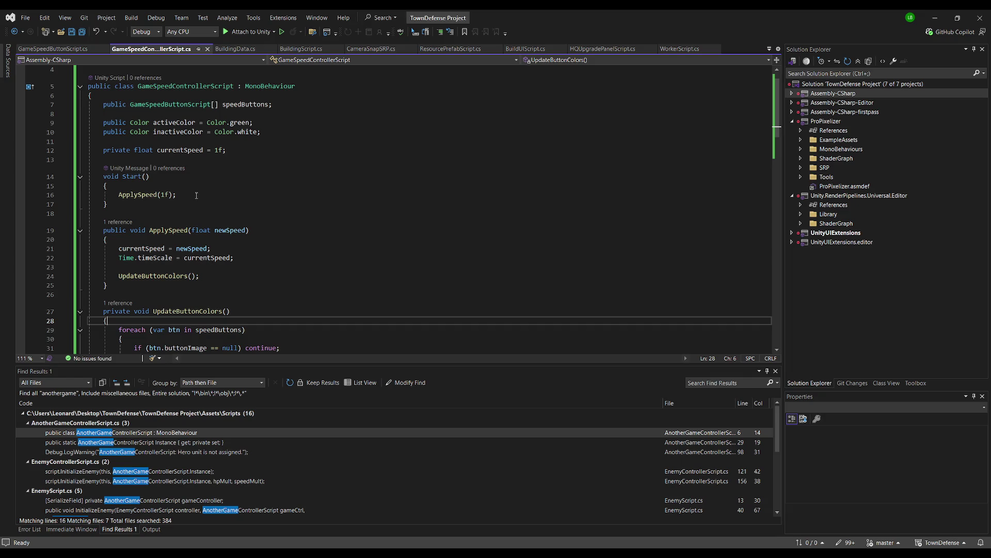
scroll(195, 193, "down", 2)
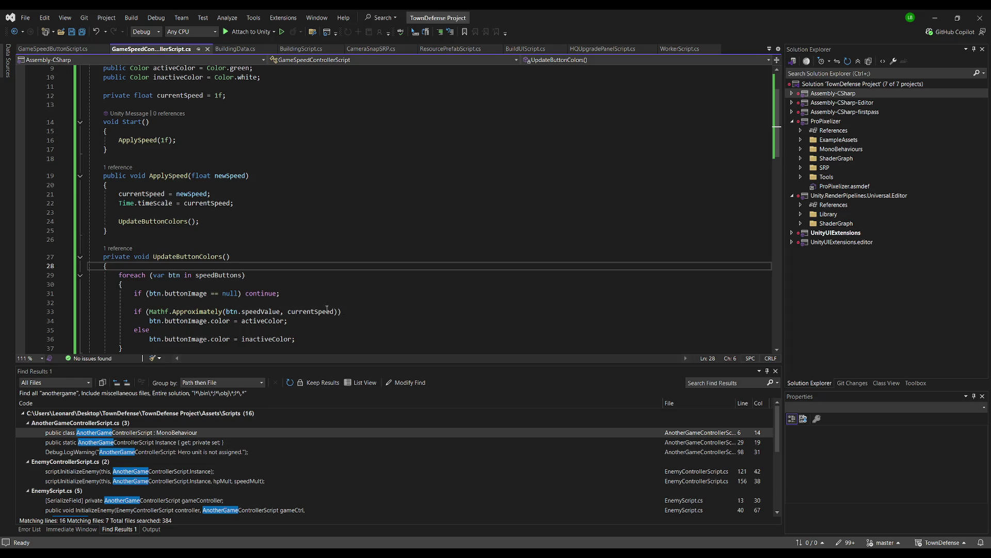
left_click(266, 151)
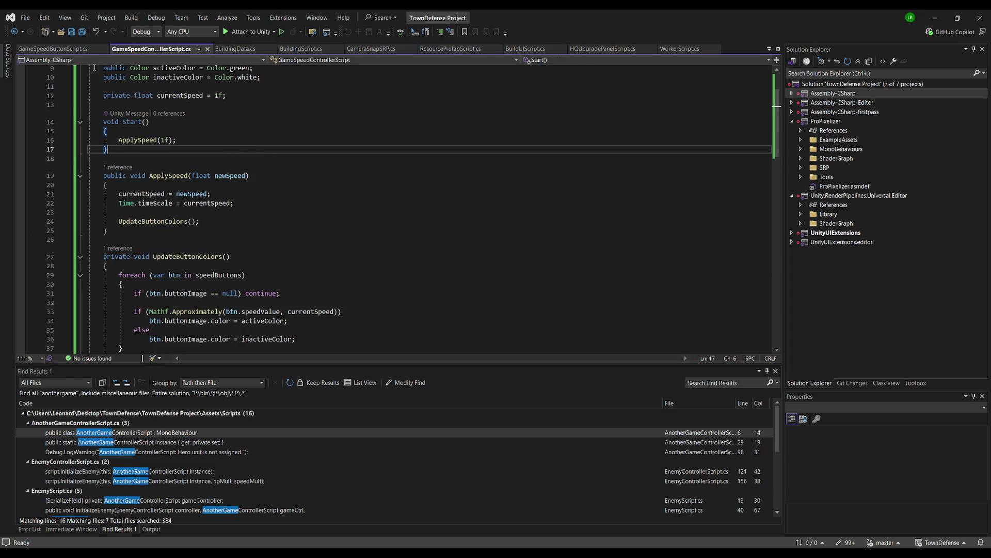
left_click(82, 32)
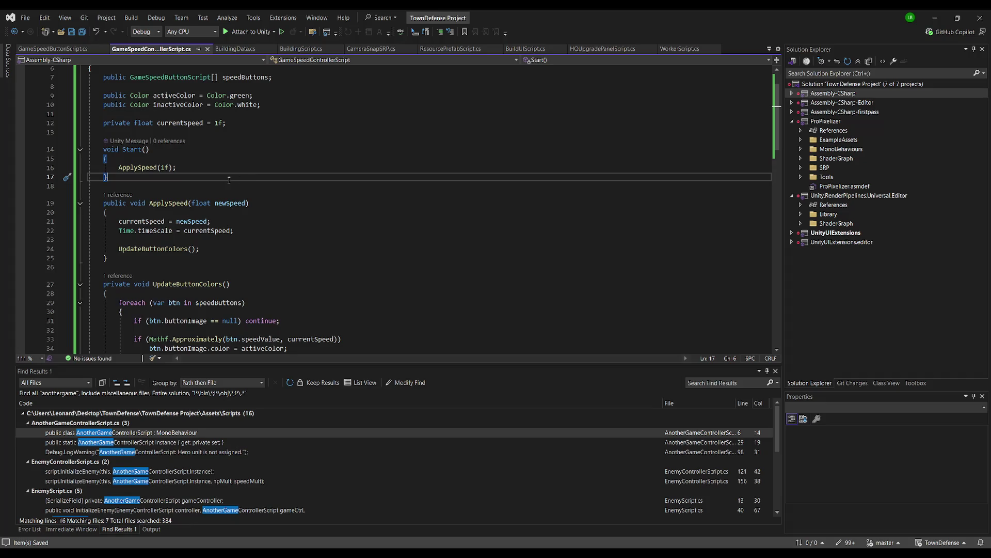
scroll(191, 171, "up", 1)
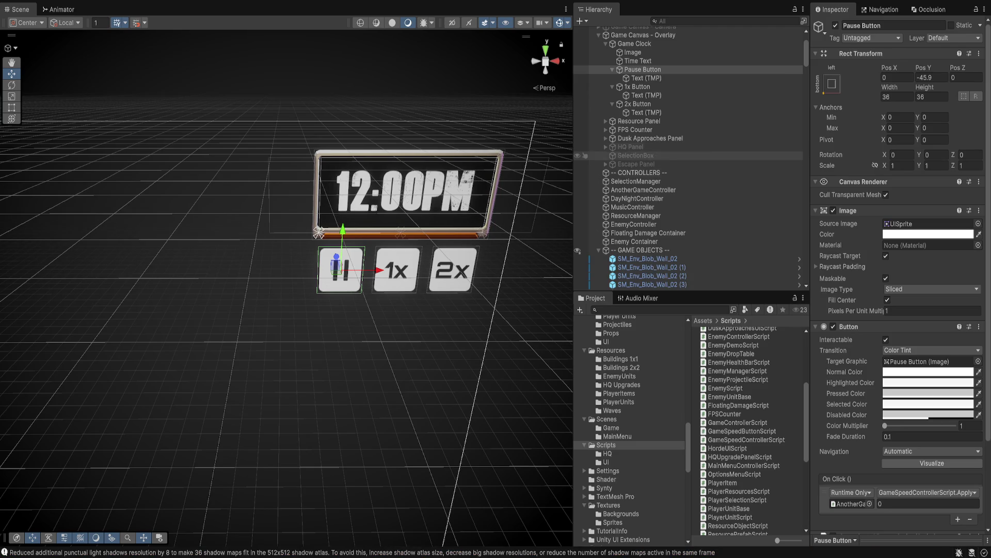
Step: Set the 1x Button's On Click float argument to 1, then start editing the 2x Button's argument
left_click(643, 69)
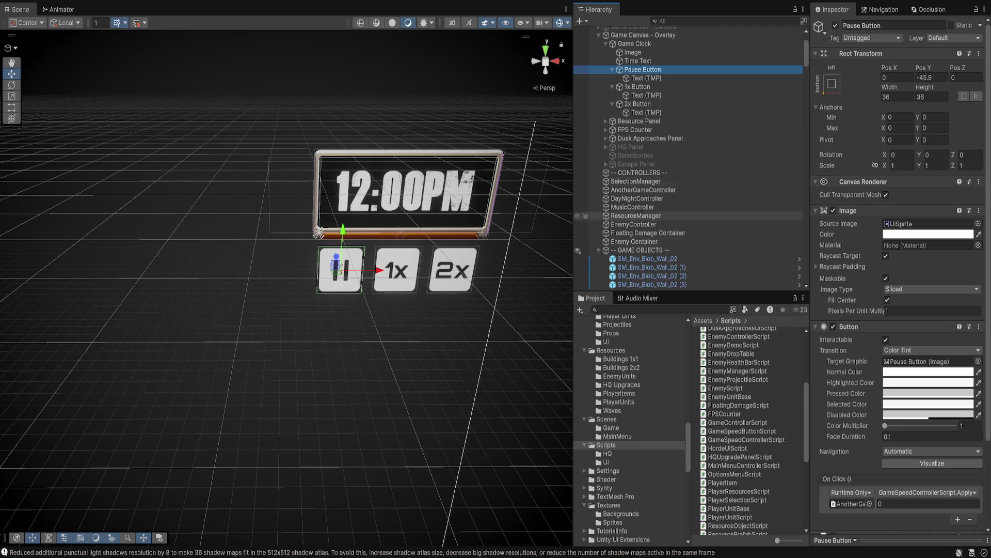
scroll(898, 273, "down", 5)
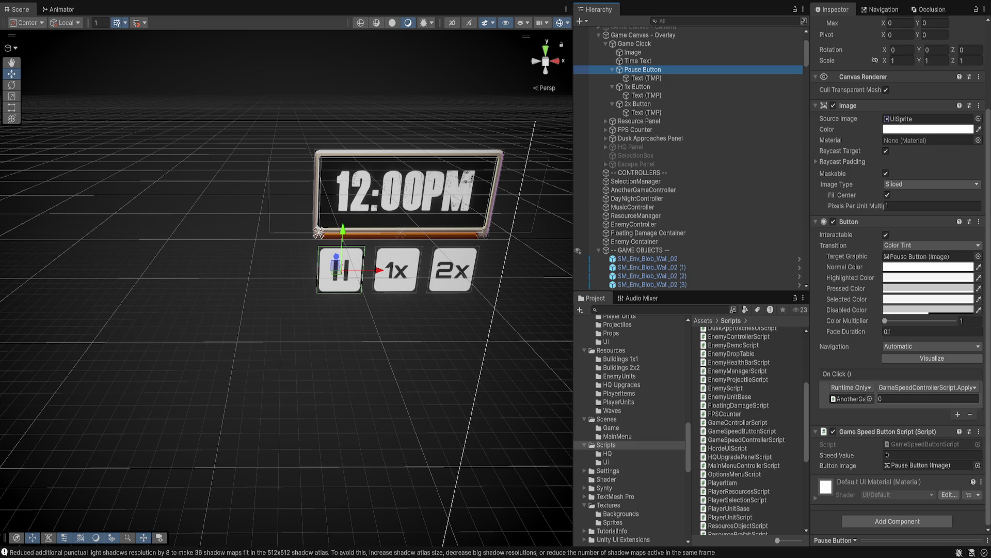
left_click(638, 87)
left_click(903, 402)
type("1")
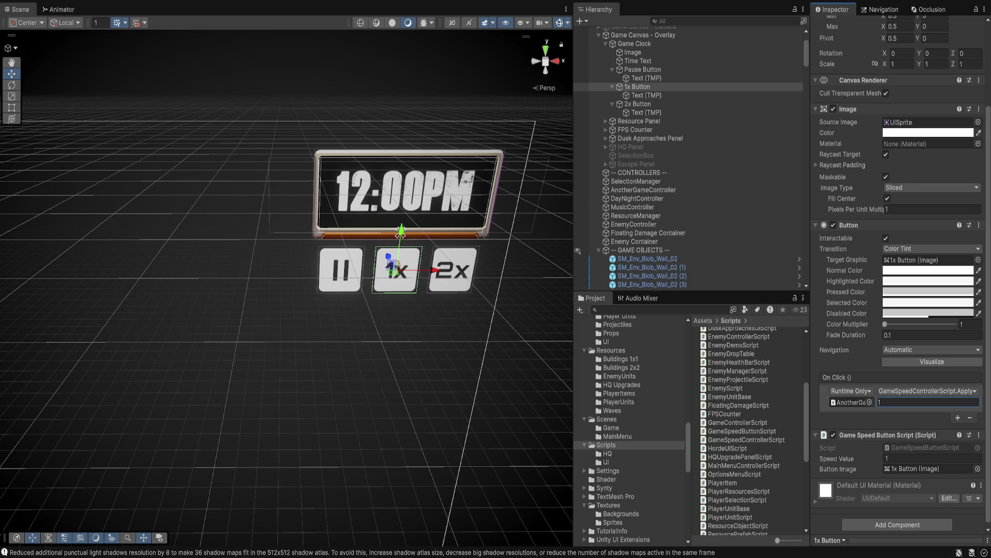
left_click(638, 104)
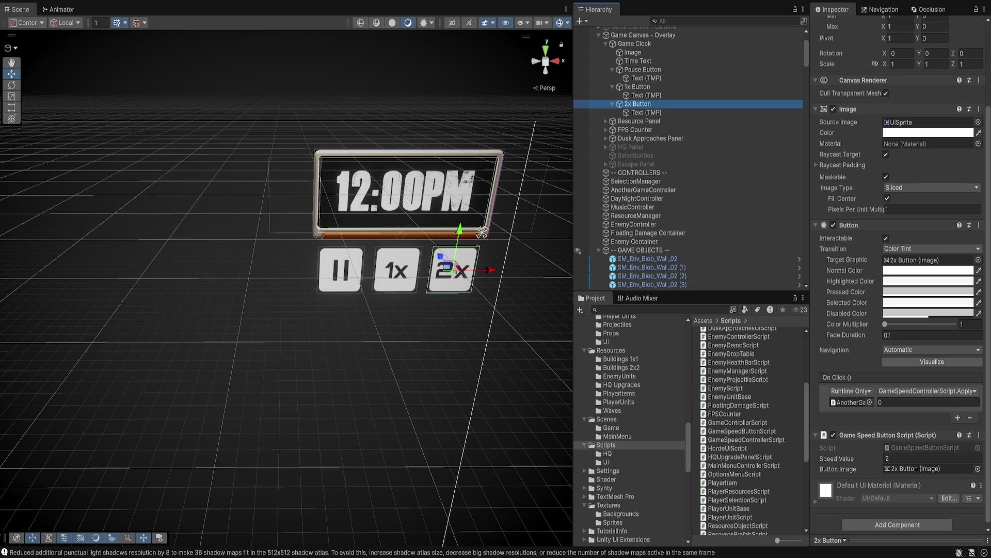
left_click(904, 402)
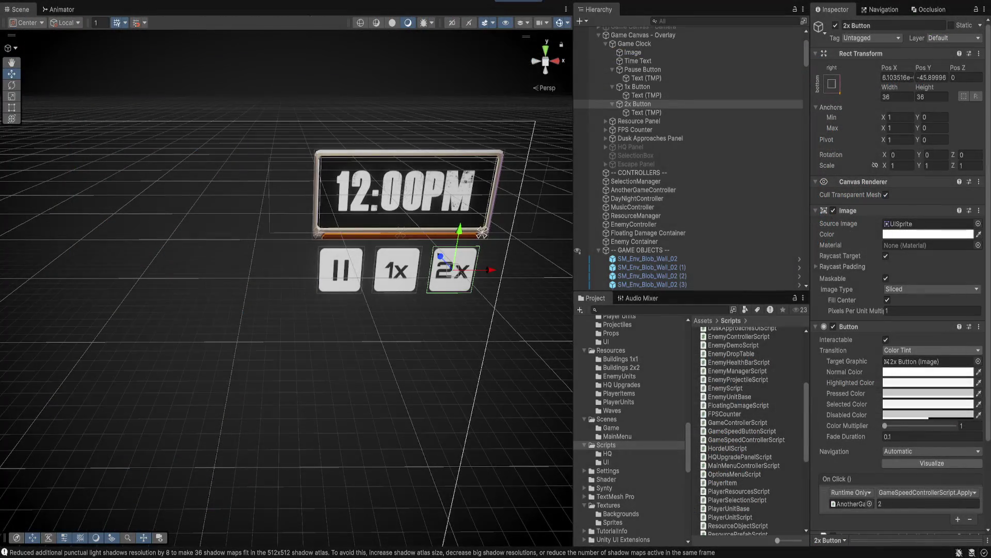
Step: Set the 2x Button's Transition to None to drop its colour tint
left_click(932, 350)
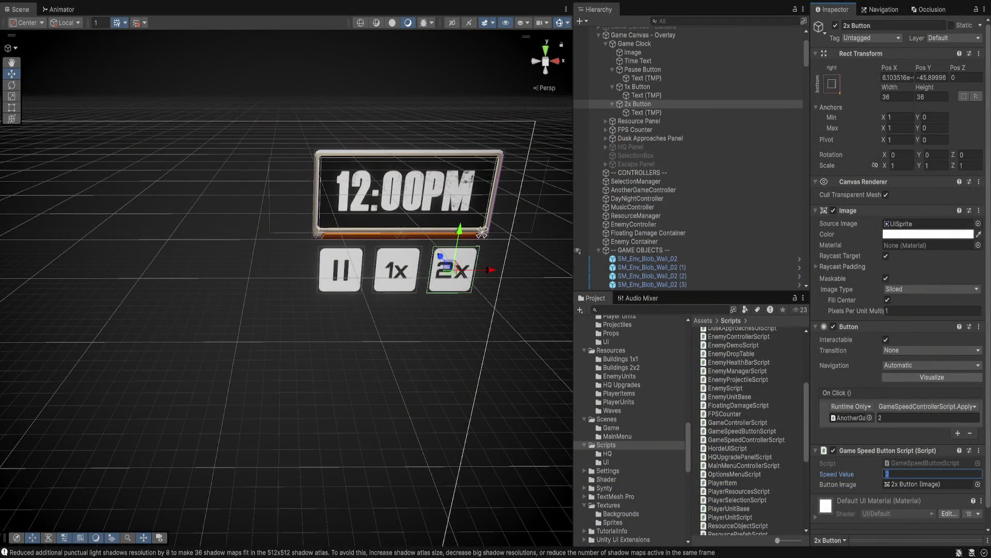
Step: Set the 2x Button's On Click argument to 2
left_click(928, 417)
type("3")
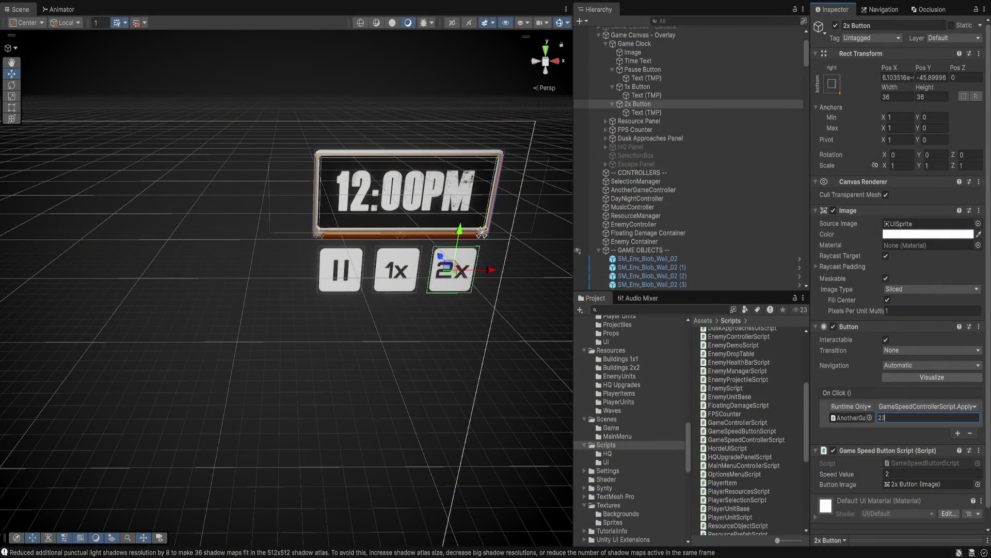
key("BackSpace")
Step: Set the 2x Button's Speed Value to 2 and open GameSpeedButtonScript
left_click(932, 473)
type("2.0")
key("BackSpace")
key("BackSpace")
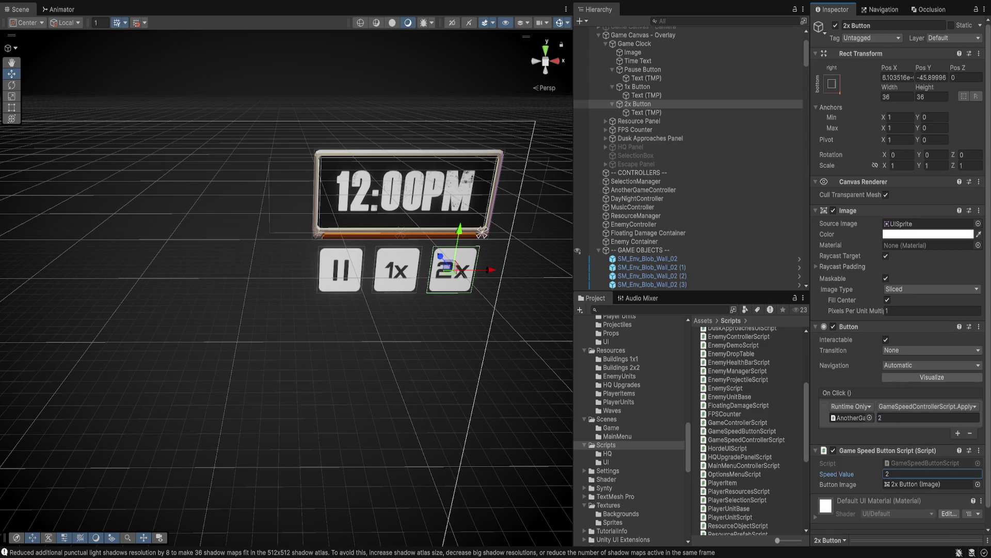
left_click(924, 463)
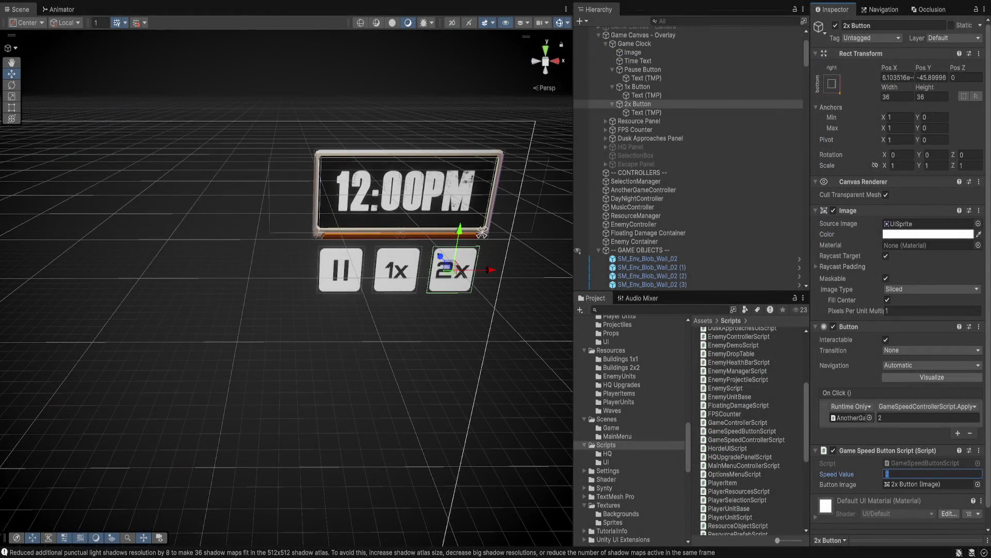
Step: Retype 2 into the 2x Button's Speed Value field
type("2")
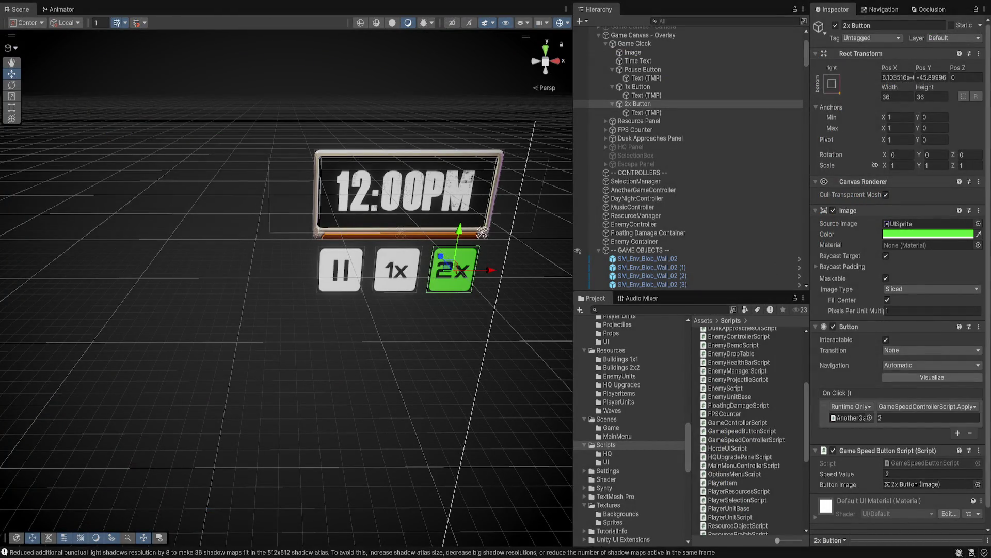
Step: Set Button Transition to None on the 1x and Pause Buttons
left_click(928, 234)
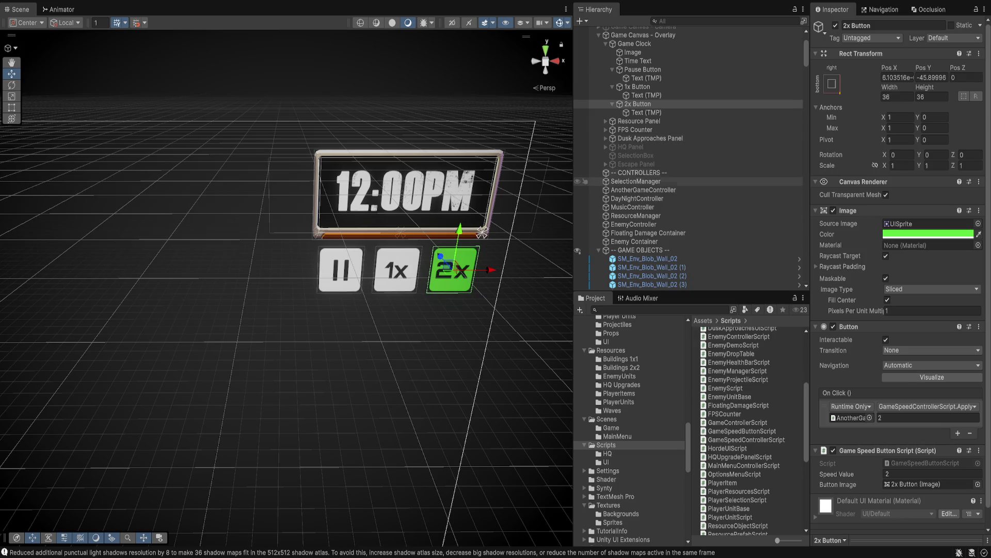
left_click(638, 87)
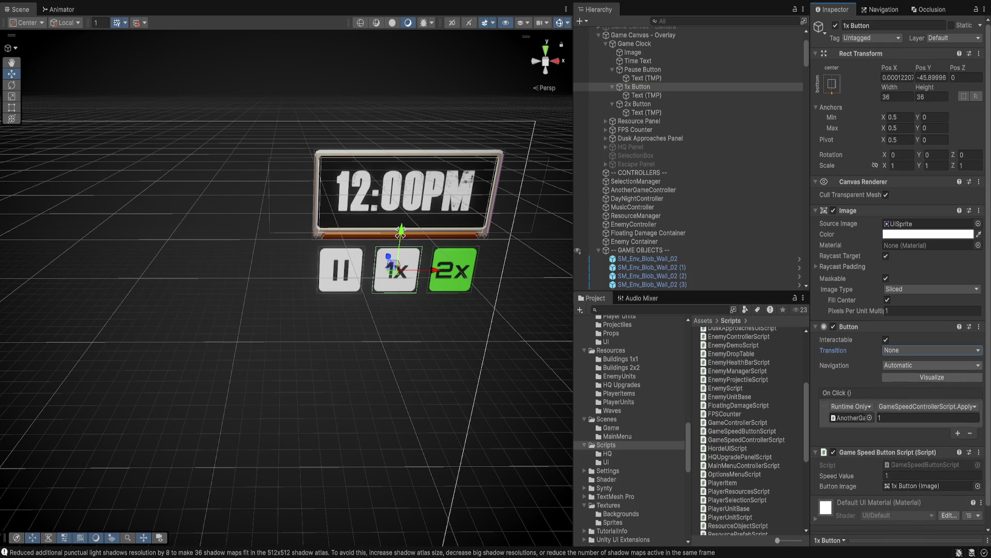
left_click(643, 69)
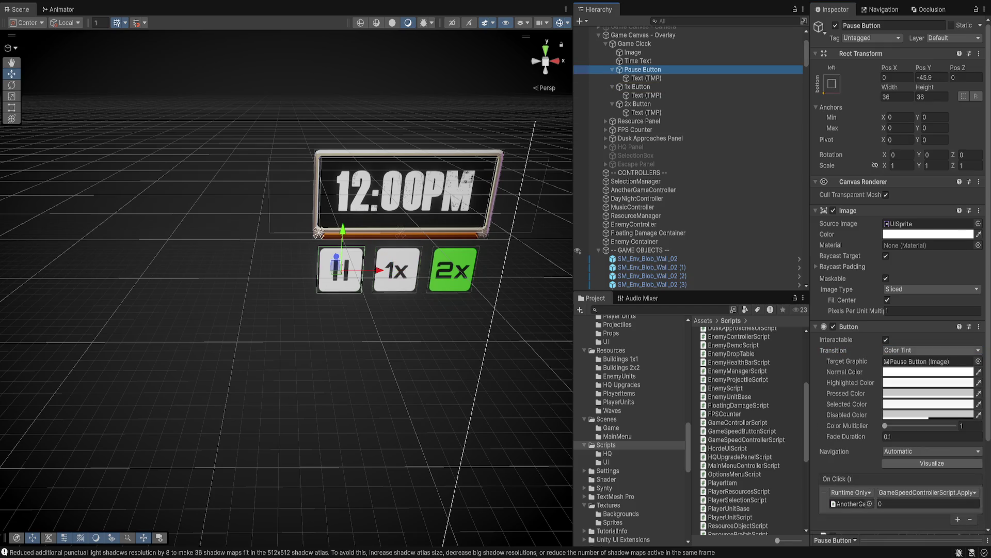
left_click(933, 350)
left_click(899, 360)
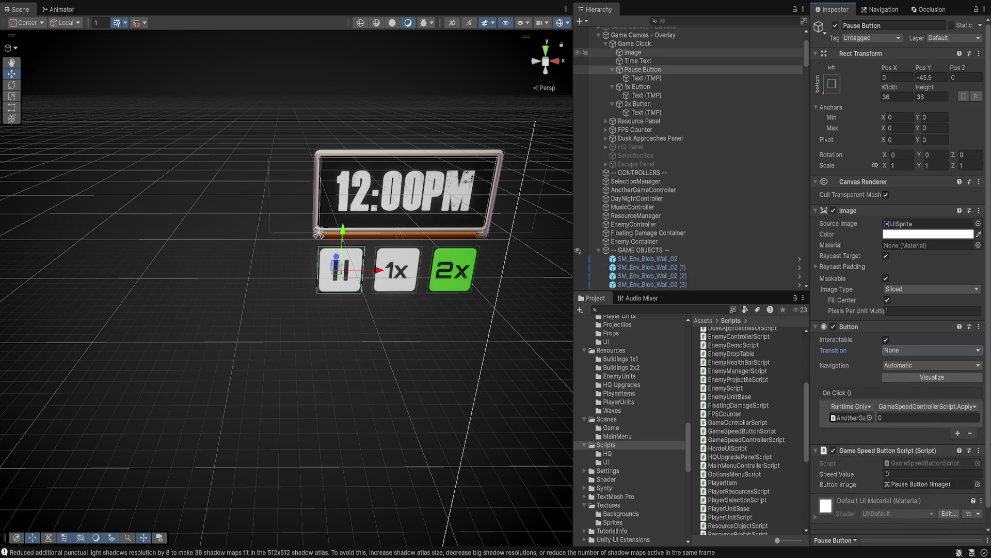
Step: Reset the 2x Button's Image colour to white
left_click(638, 104)
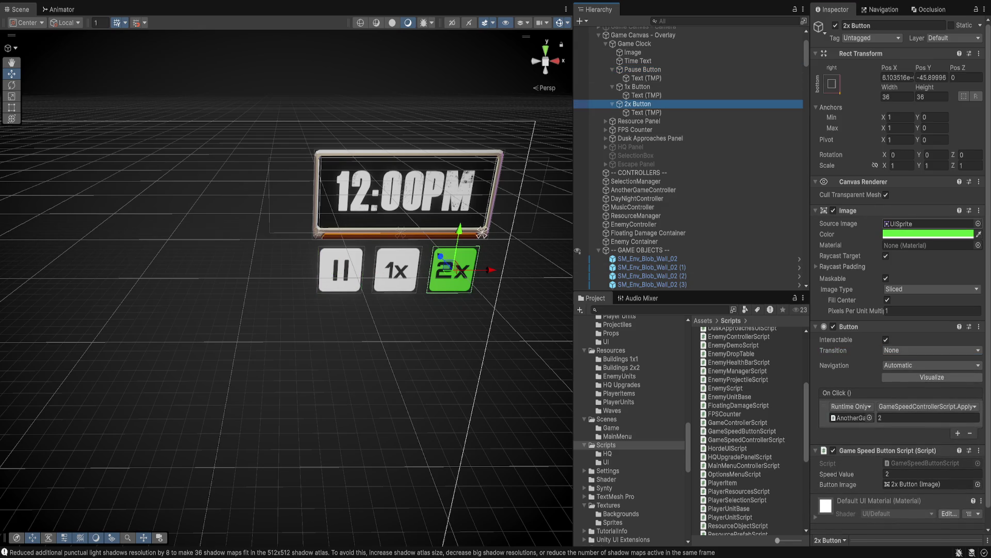
left_click(928, 234)
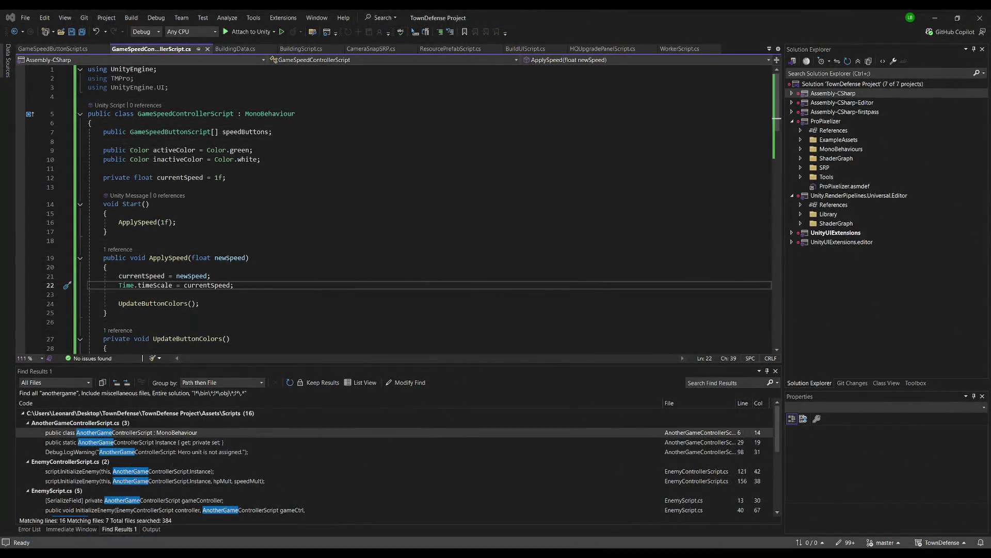
left_click(48, 49)
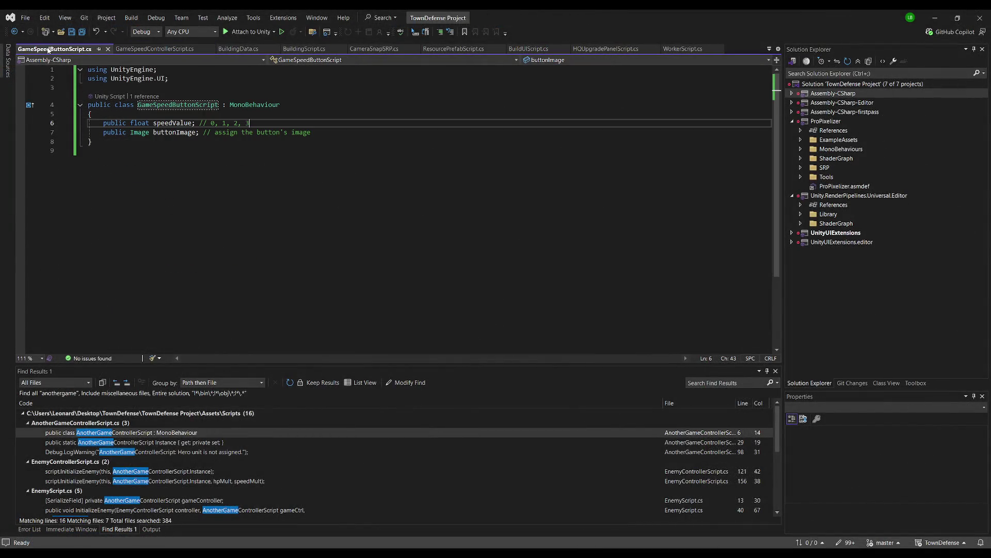
Step: Show GameSpeedControllerScript.cs scrolled down to its ApplySpeed method
left_click(145, 51)
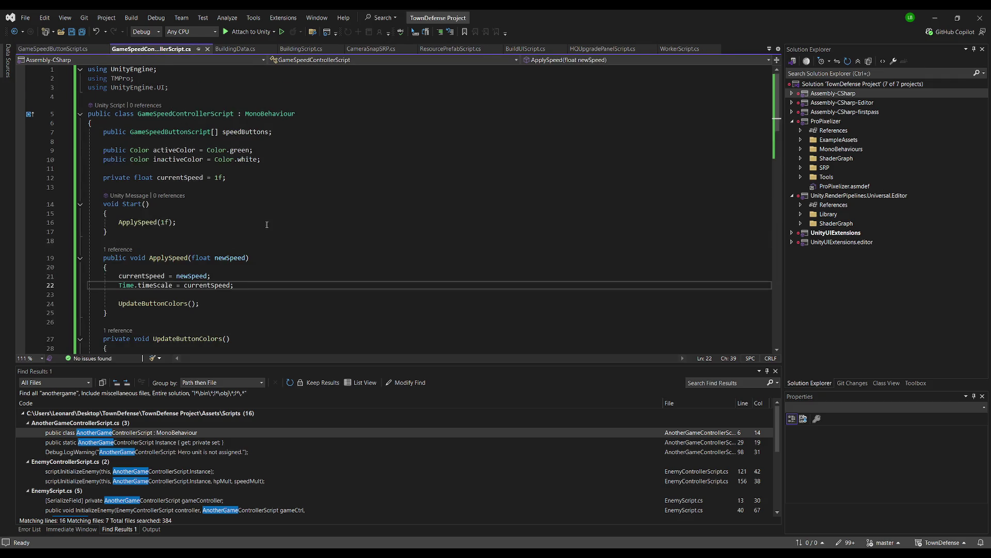
scroll(267, 224, "down", 4)
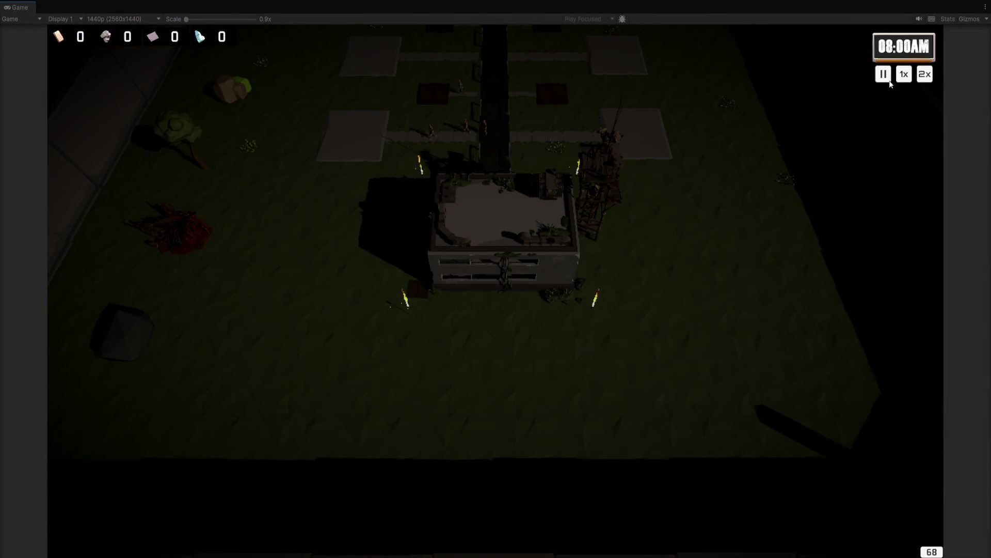
Step: Play-test the Pause, 1x and 2x buttons in the Game view, then stop
key("d")
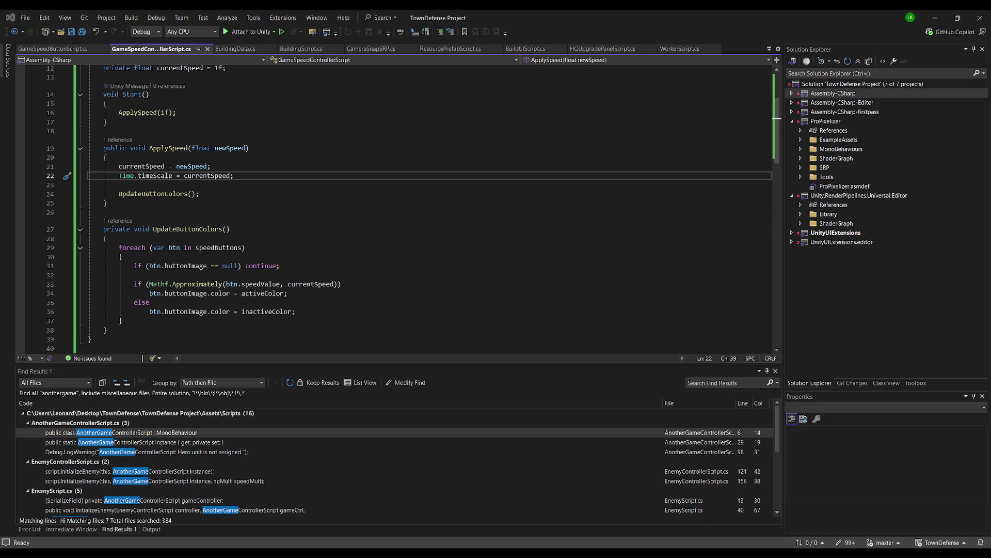
Step: Add a Debug.Log in UpdateButtonColors reporting each button as ACTIVE or INACTIVE, and save
left_click(266, 239)
left_click(267, 256)
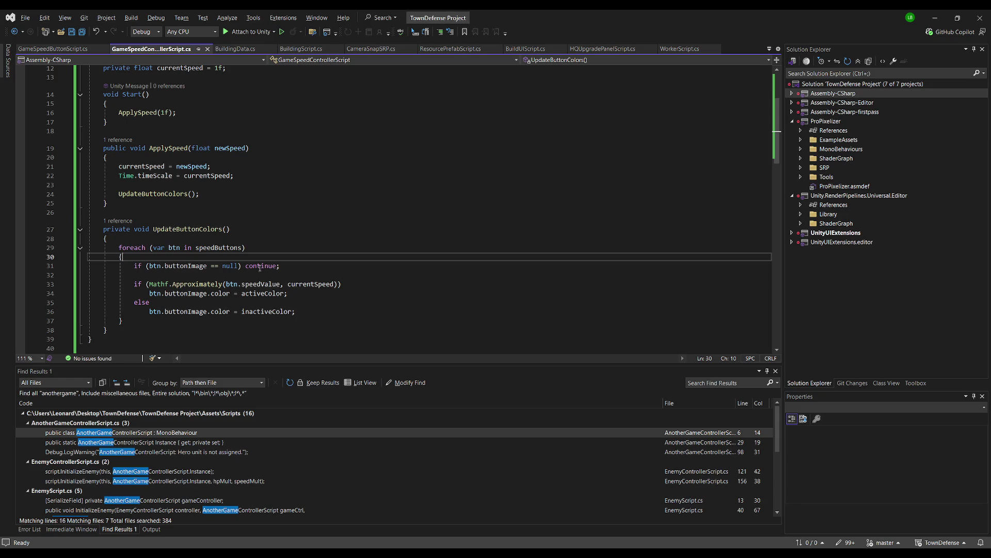
left_click(367, 284)
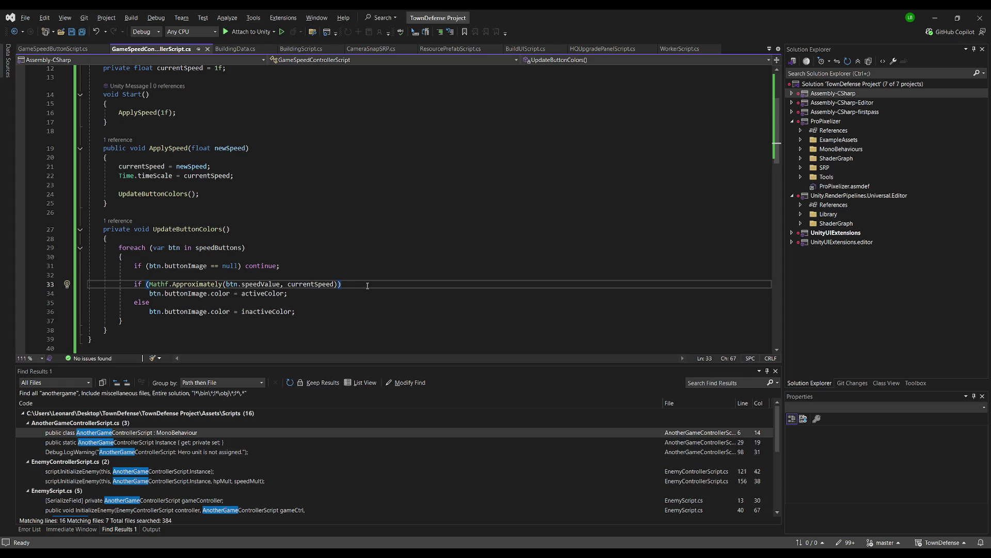
left_click(358, 313)
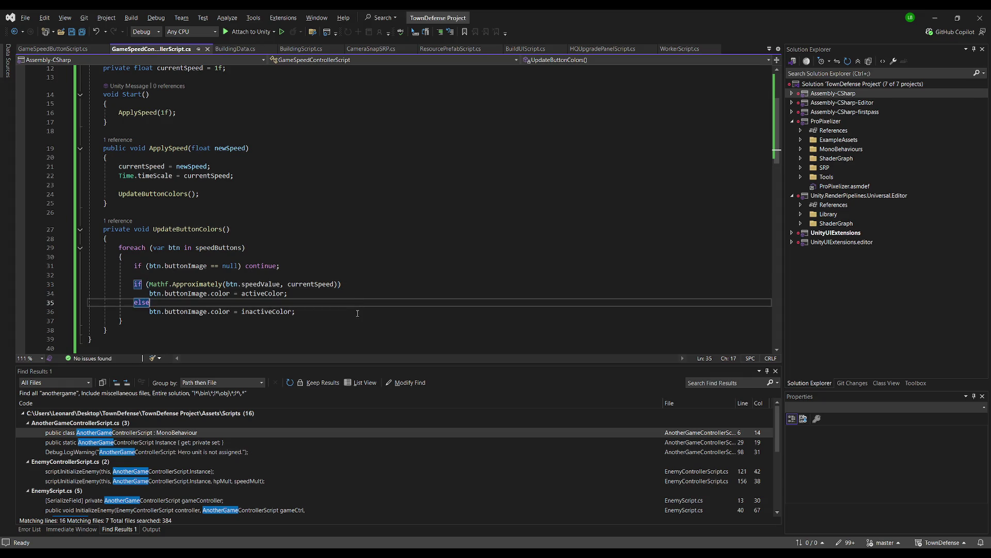
key("Return")
key("Tab")
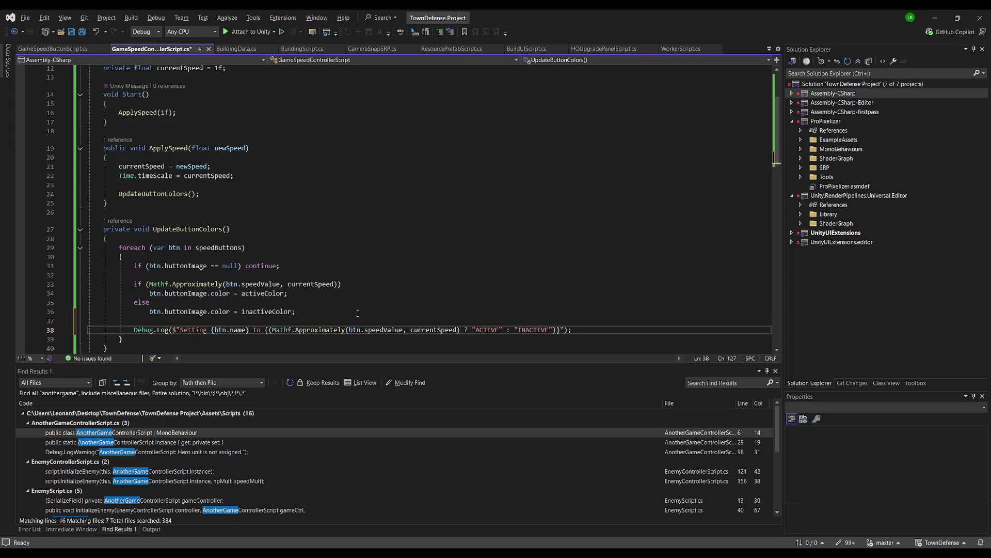
key("Up")
key("Up")
key("Up")
key("ctrl+s")
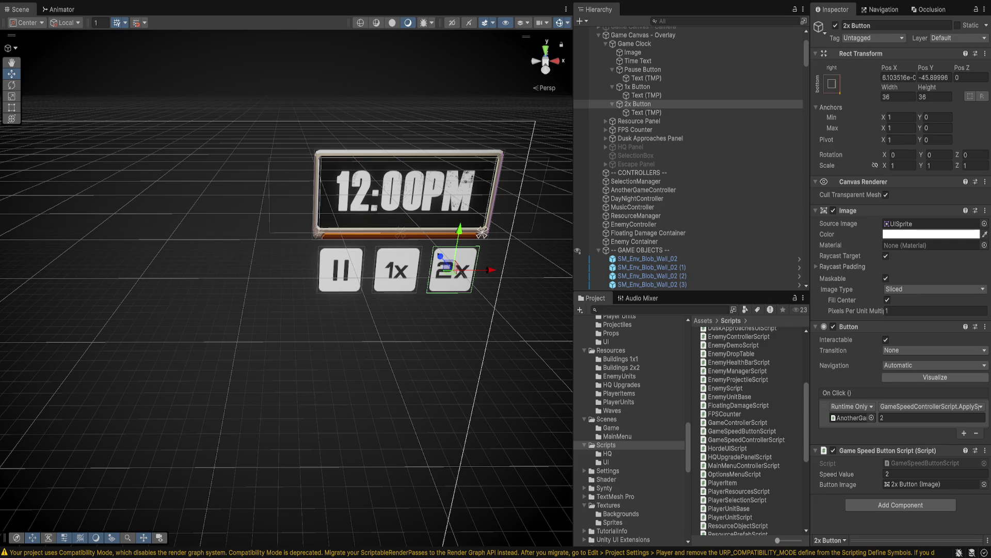
Step: Toggle Play mode with Ctrl+P a few times to check the speed buttons running
key("ctrl+p")
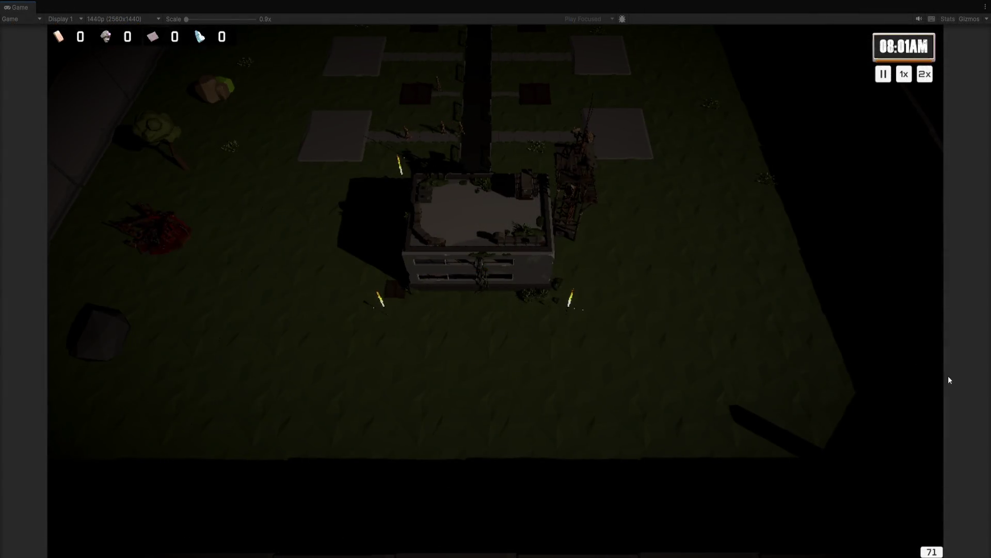
key("ctrl+p")
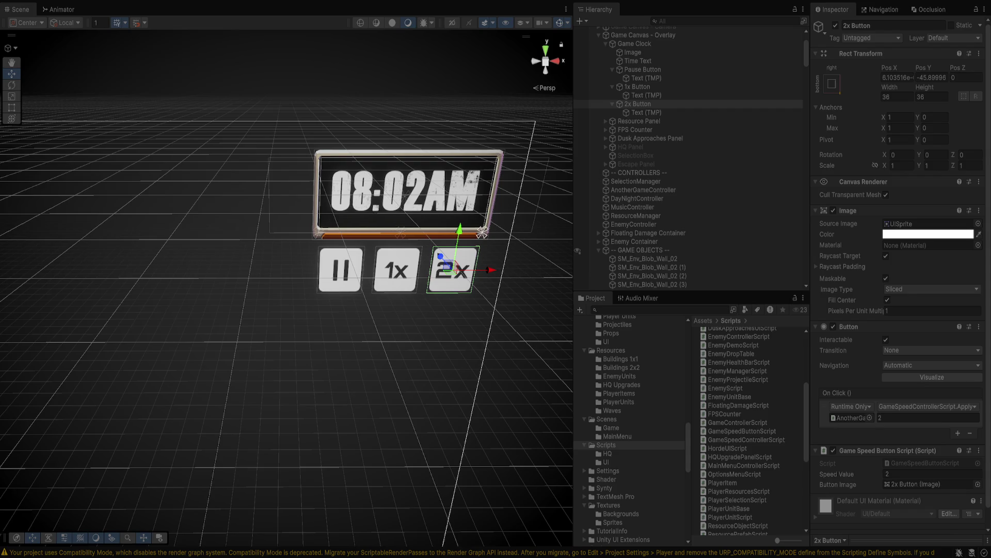
key("ctrl+p")
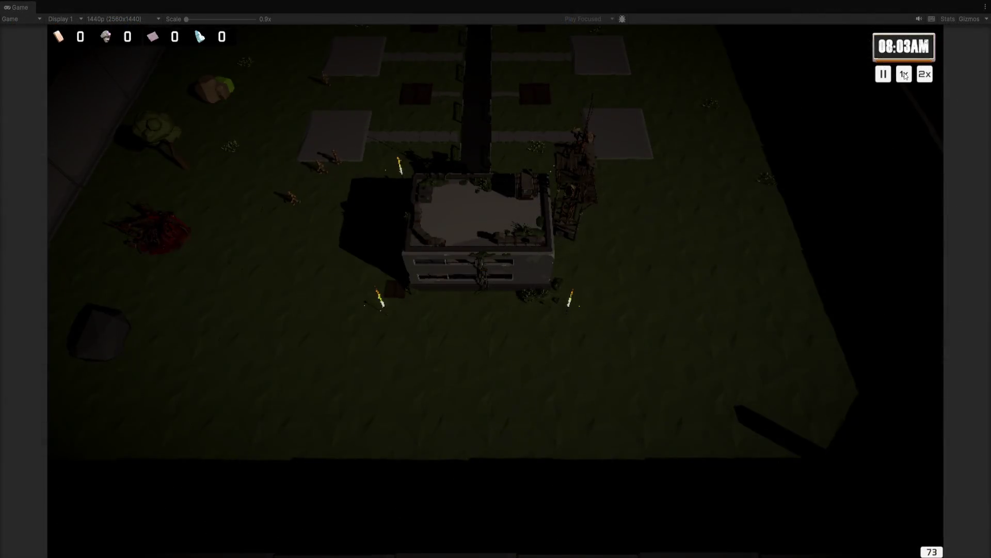
key("ctrl+p")
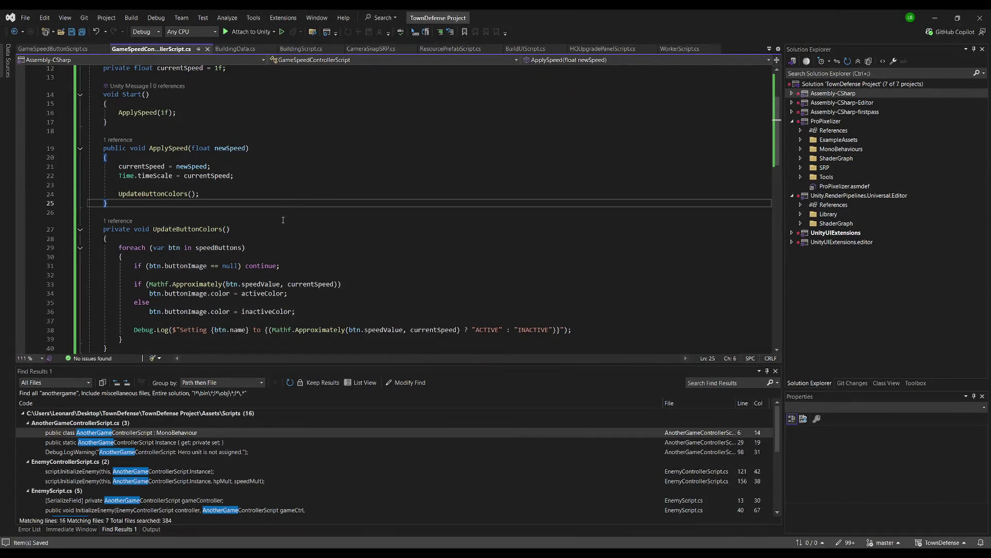
scroll(283, 223, "up", 2)
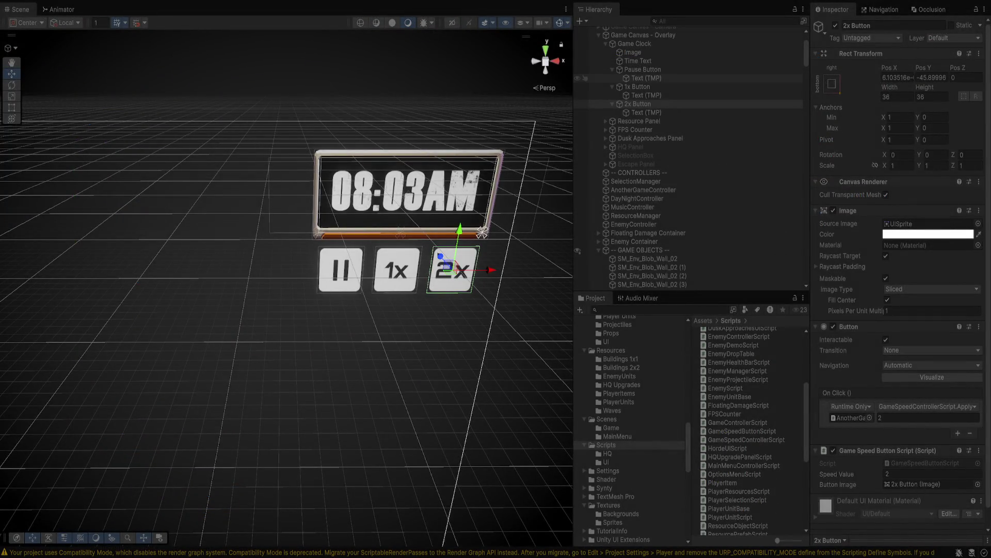
left_click(639, 86, "ctrl")
left_click(643, 69, "ctrl")
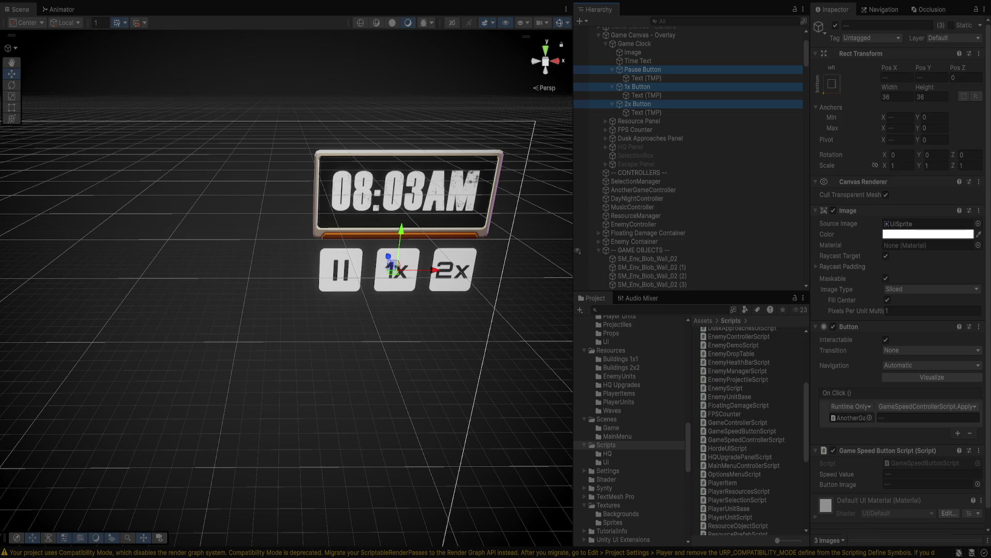
left_click(928, 407)
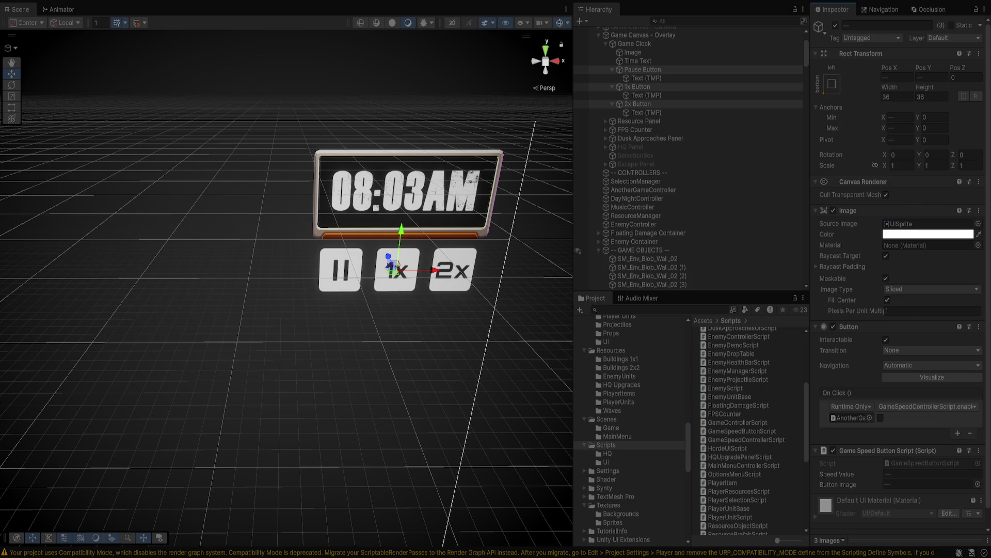
key("ctrl+z")
left_click(643, 69)
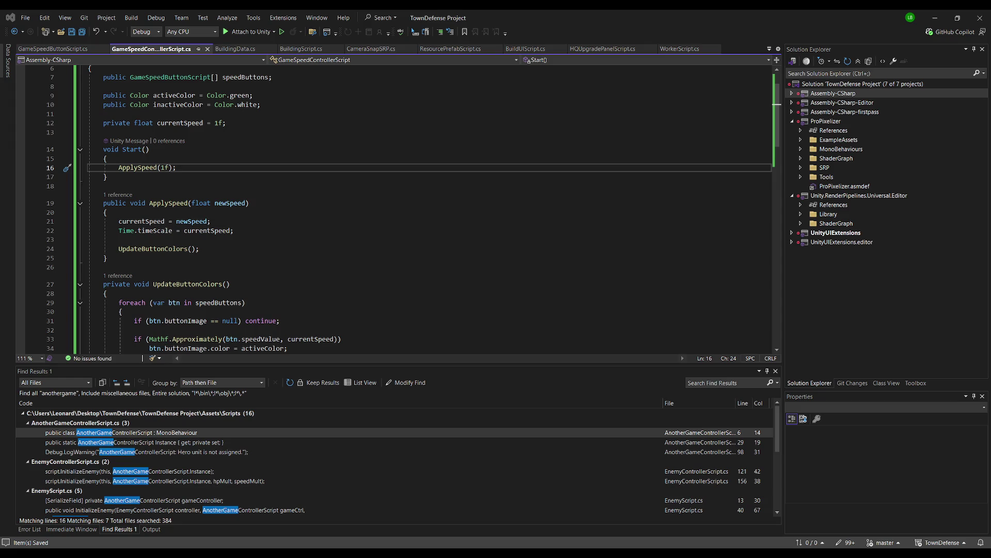
scroll(318, 229, "down", 3)
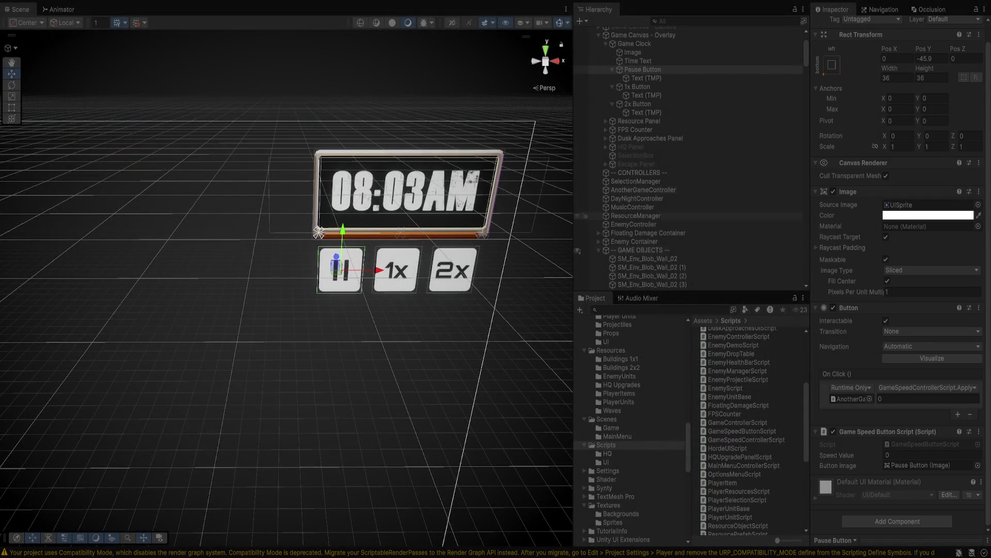
left_click(643, 189)
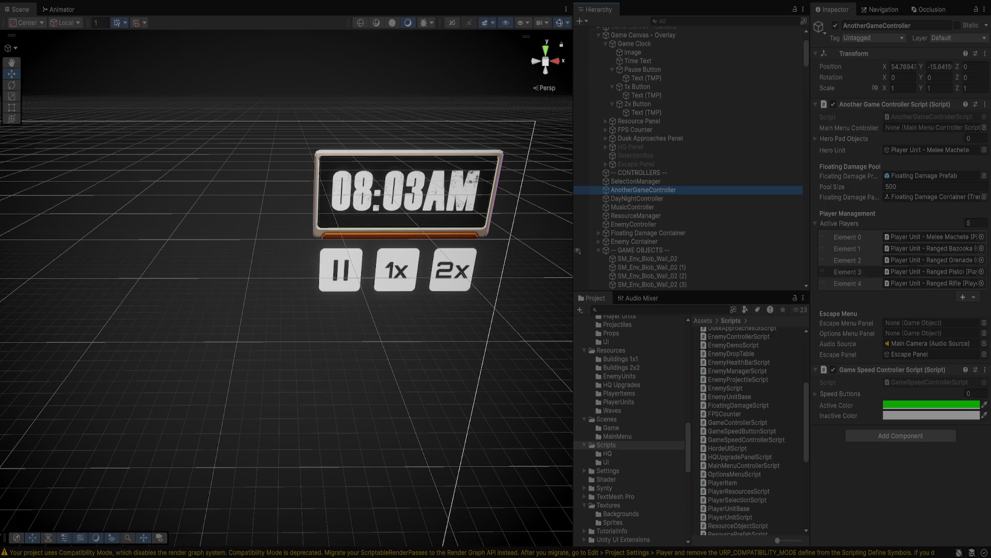
Step: Drag the Pause, 1x and 2x Buttons into the expanded Speed Buttons list
left_click(817, 394)
mouse_move(581, 69)
left_mouse_down()
mouse_move(581, 117)
mouse_move(840, 394)
left_mouse_up()
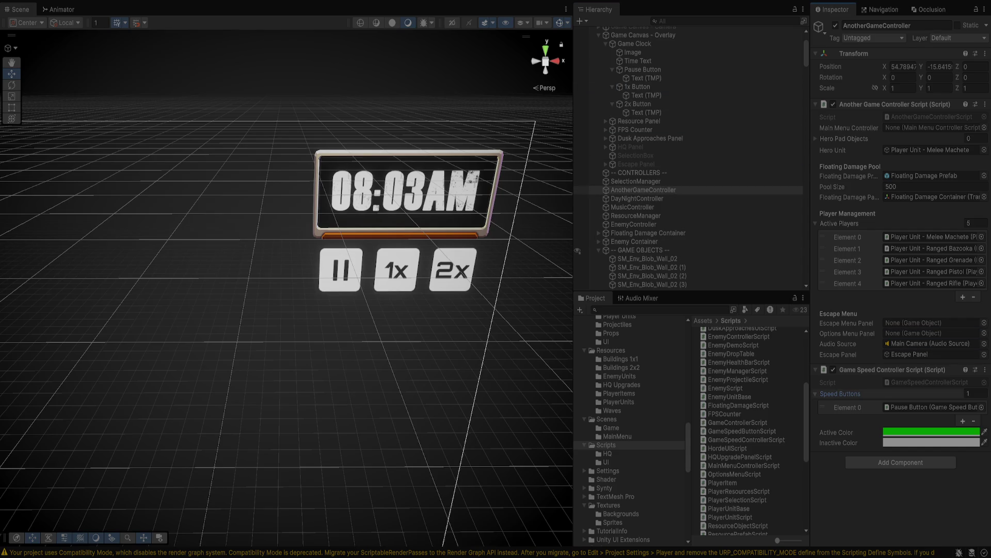
left_click_drag(638, 86, 840, 393)
mouse_move(638, 104)
left_mouse_down()
mouse_move(733, 269)
mouse_move(847, 407)
left_mouse_up()
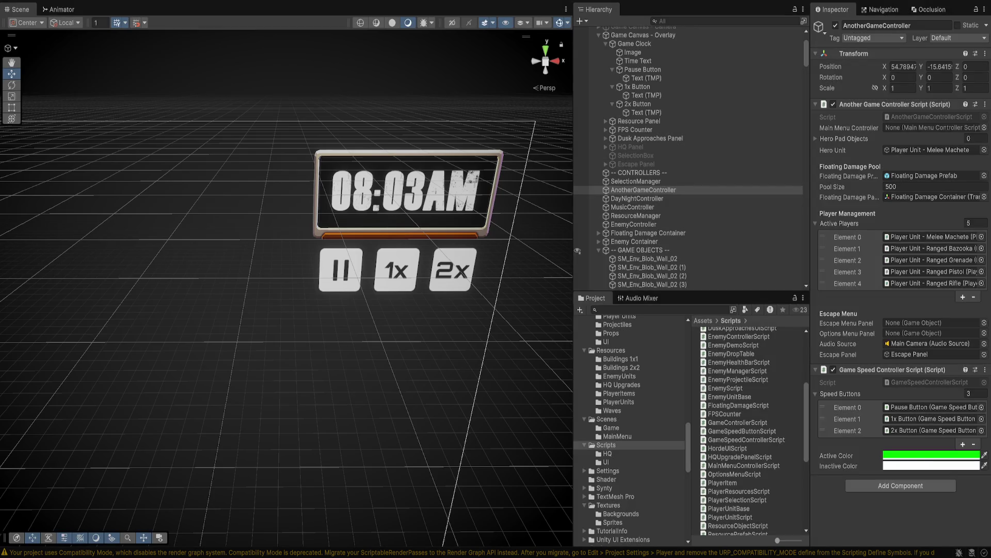
Step: Exit Play mode and re-add Pause, 1x and 2x Buttons to AnotherGameController's Speed Buttons
key("ctrl+p")
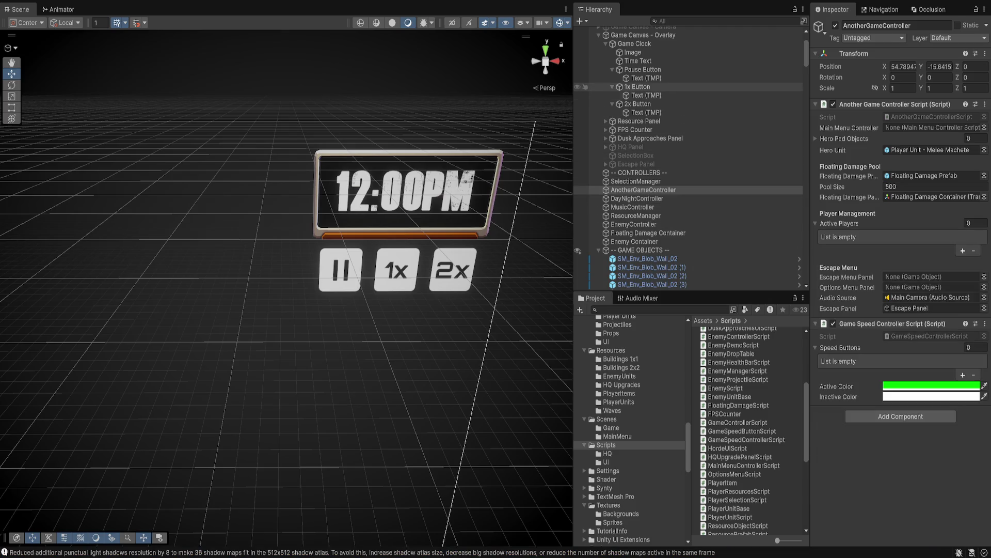
left_click(613, 104)
left_click(646, 78)
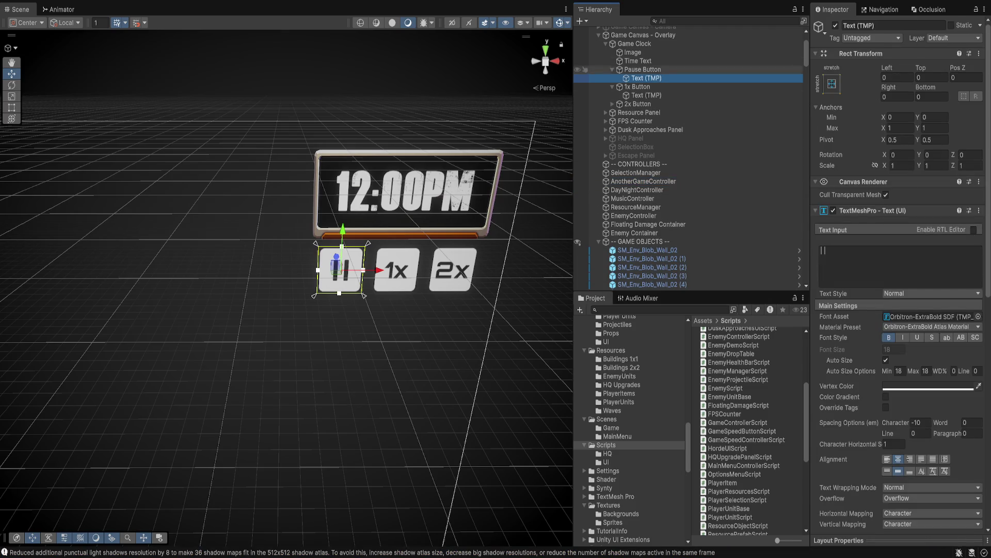
left_click(642, 181)
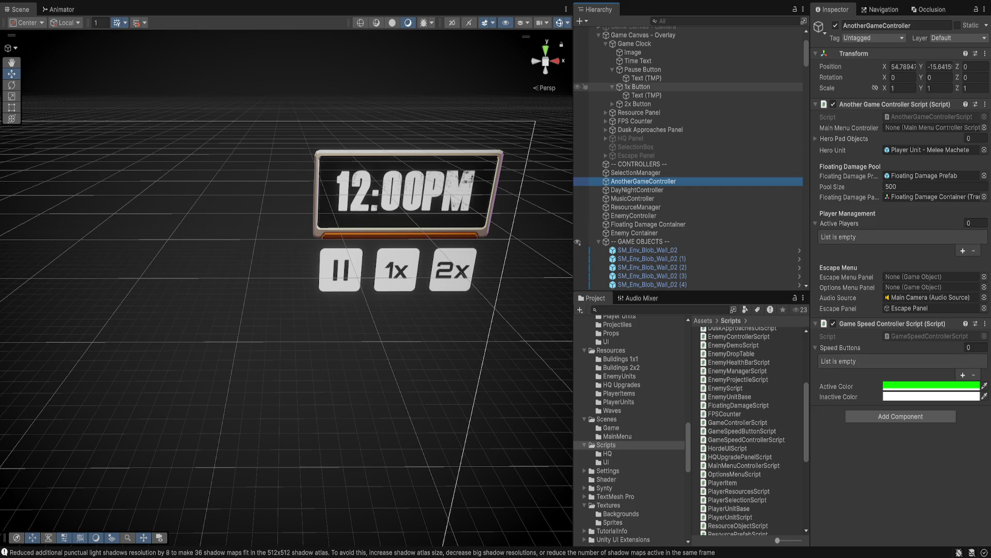
left_click_drag(643, 69, 841, 348)
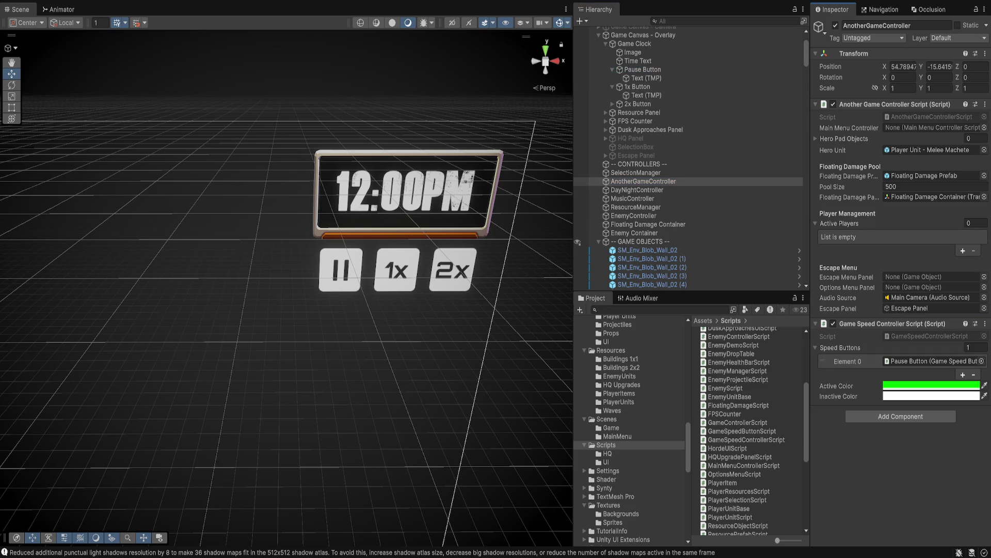
mouse_move(638, 87)
left_mouse_down()
mouse_move(672, 103)
mouse_move(842, 347)
left_mouse_up()
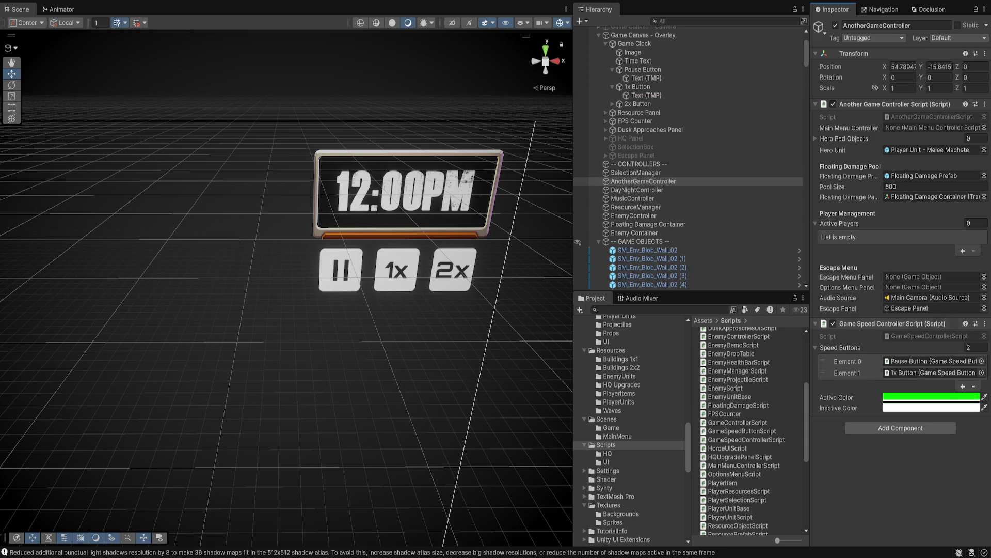
mouse_move(640, 104)
left_mouse_down()
mouse_move(672, 119)
mouse_move(842, 348)
left_mouse_up()
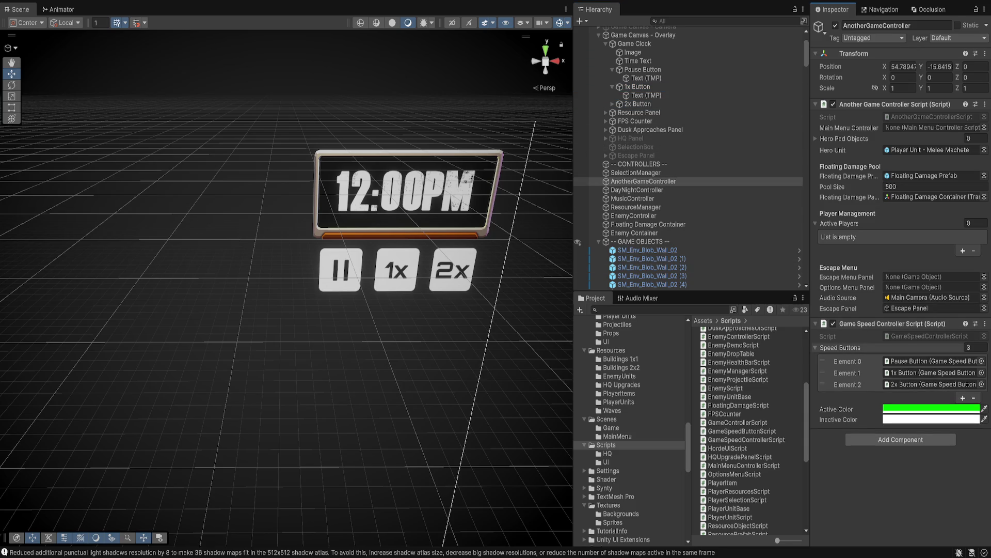
Step: Set the Pause, 1x and 2x Buttons' Transition to Color Tint together
left_click(638, 104)
left_click(638, 86, "ctrl")
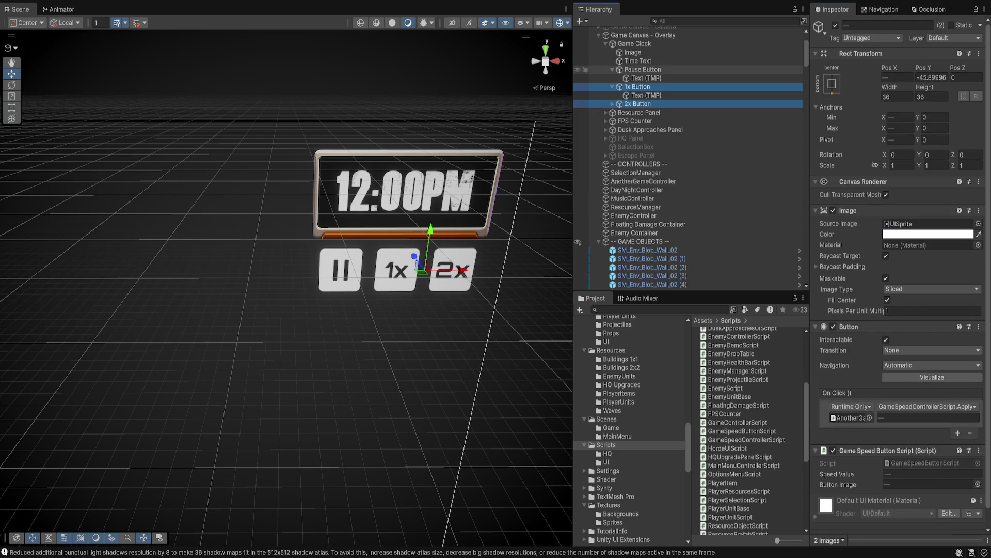
left_click(643, 69, "ctrl")
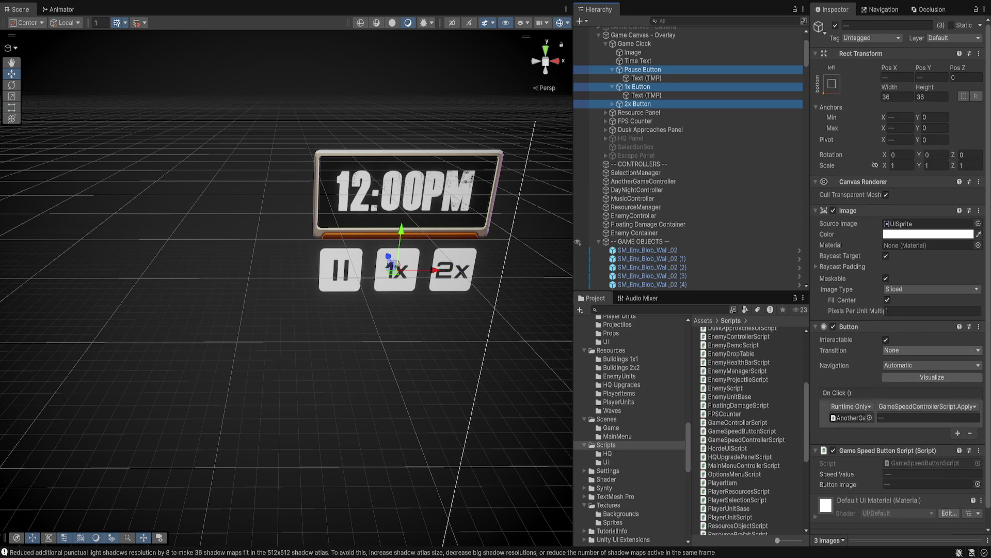
left_click(932, 350)
left_click(909, 360)
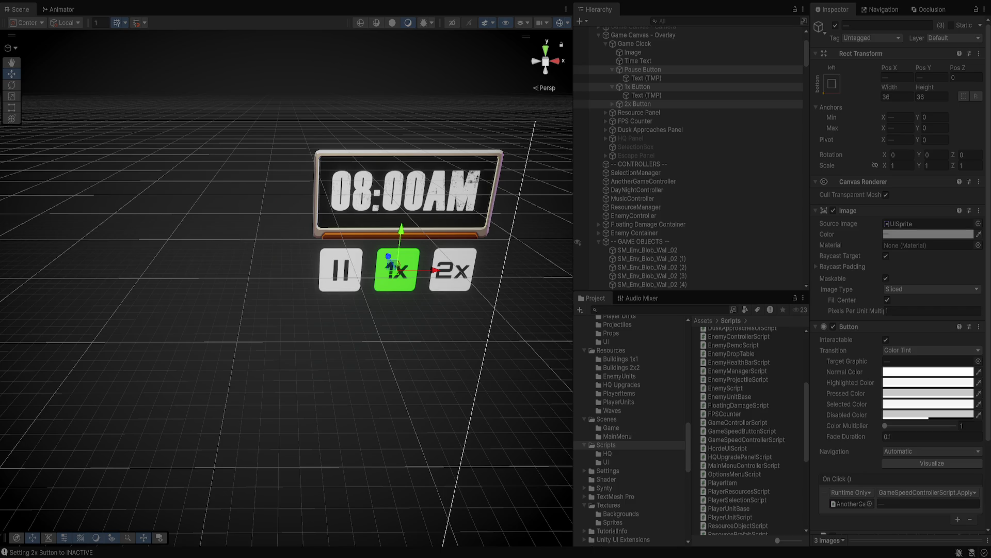
key("alt+Tab")
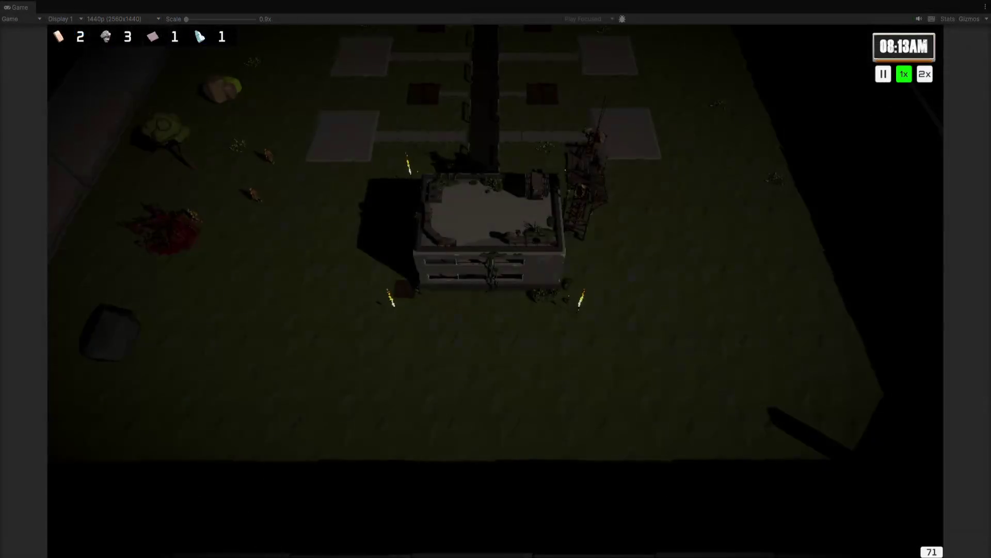
Step: Test the Pause, 1x and 2x buttons in the running game, then stop play mode with Ctrl+P
left_click(884, 76)
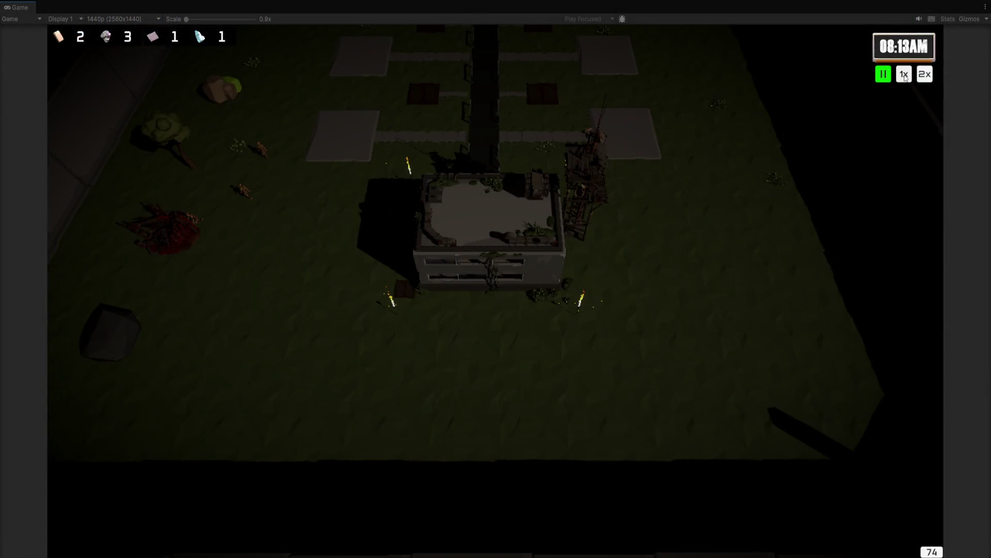
left_click(904, 76)
left_click(927, 77)
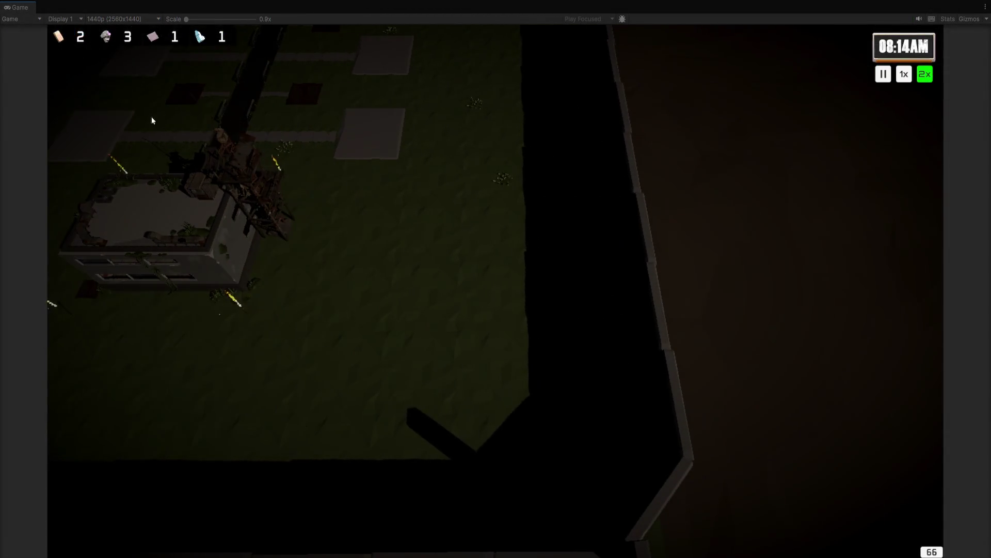
key("a")
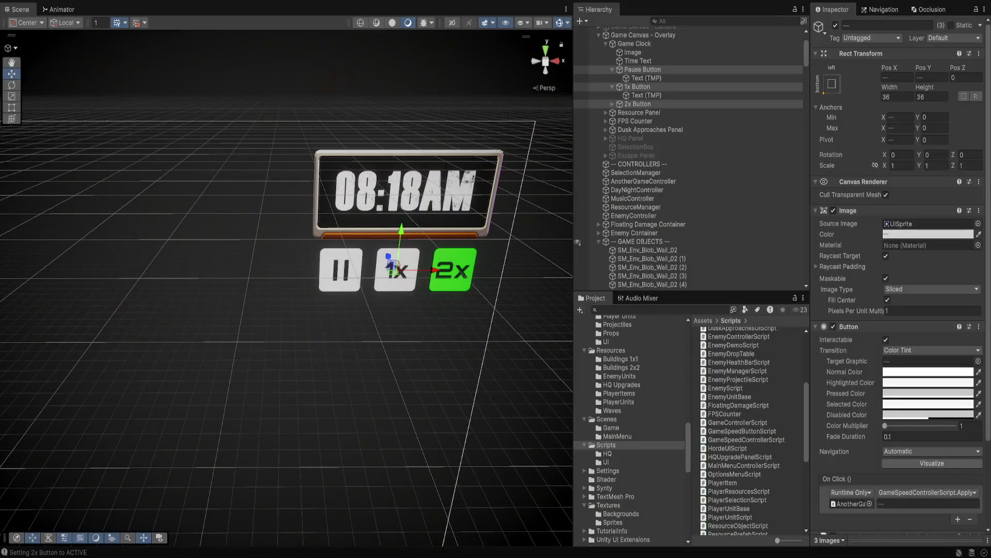
key("ctrl+p")
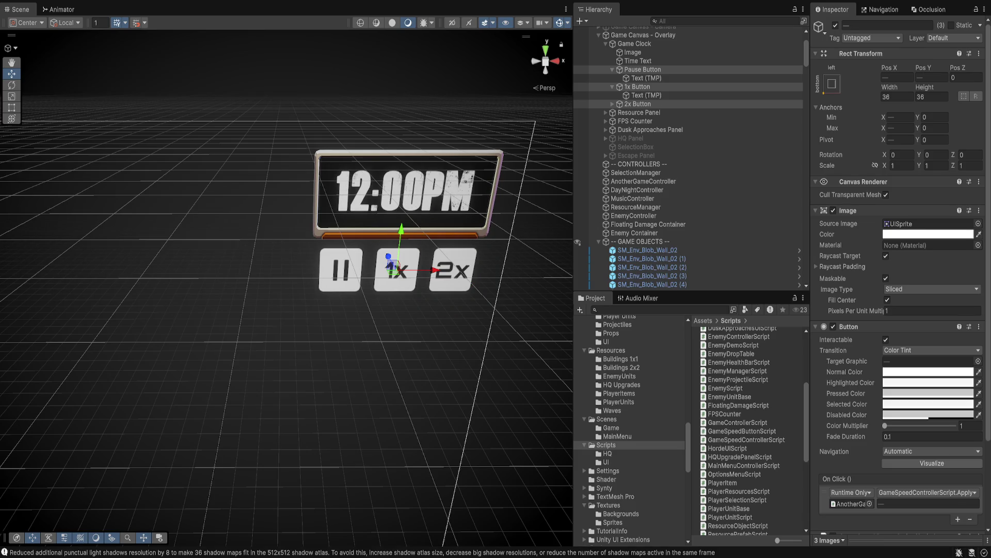
scroll(689, 232, "down", 5)
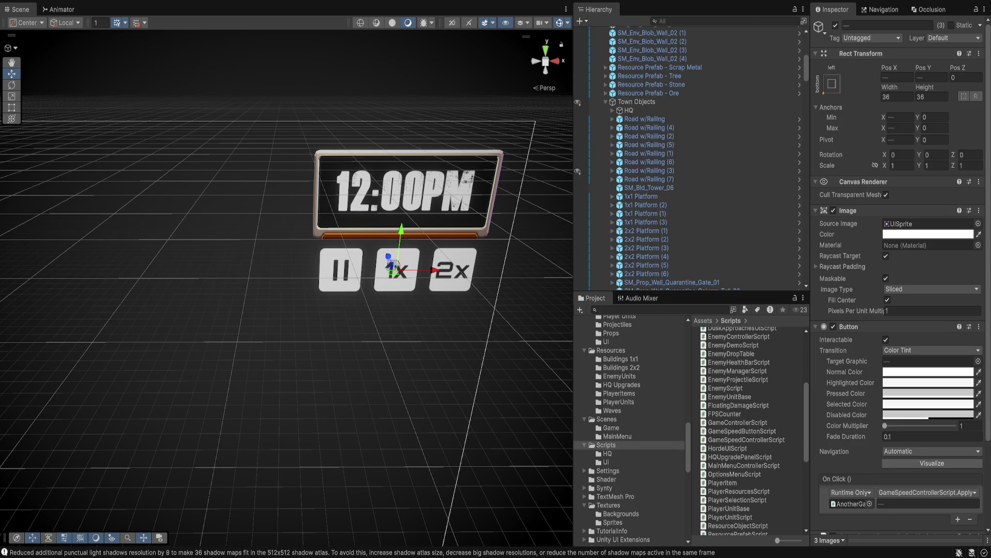
Step: On AnotherGameController, set the speed controller's Active Color to white and Inactive Color to dark grey
left_click(643, 84)
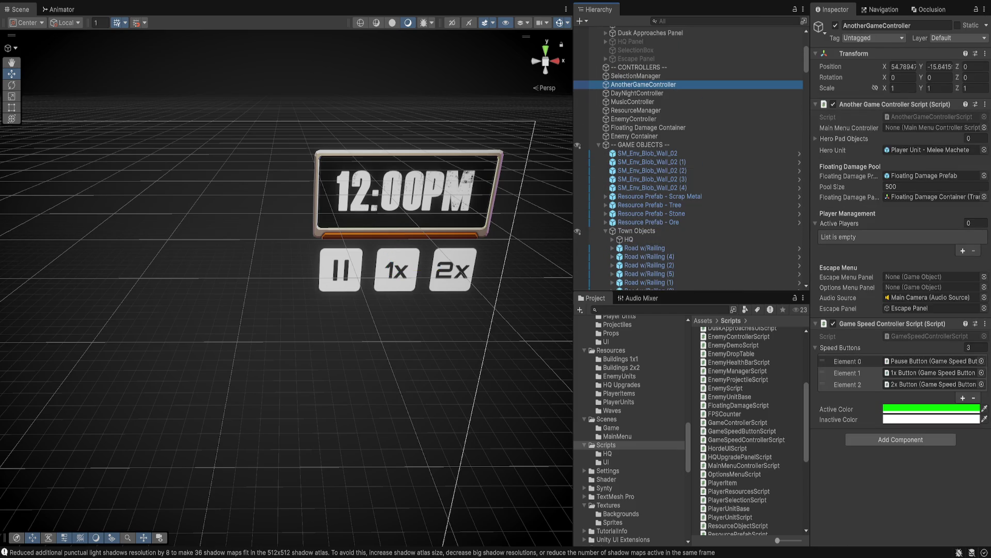
left_click(932, 408)
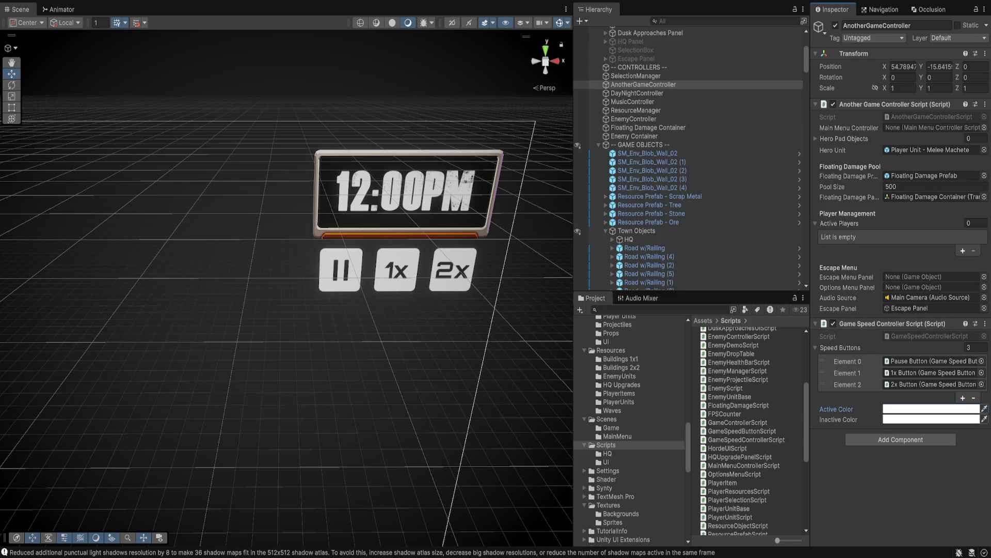
left_click(932, 418)
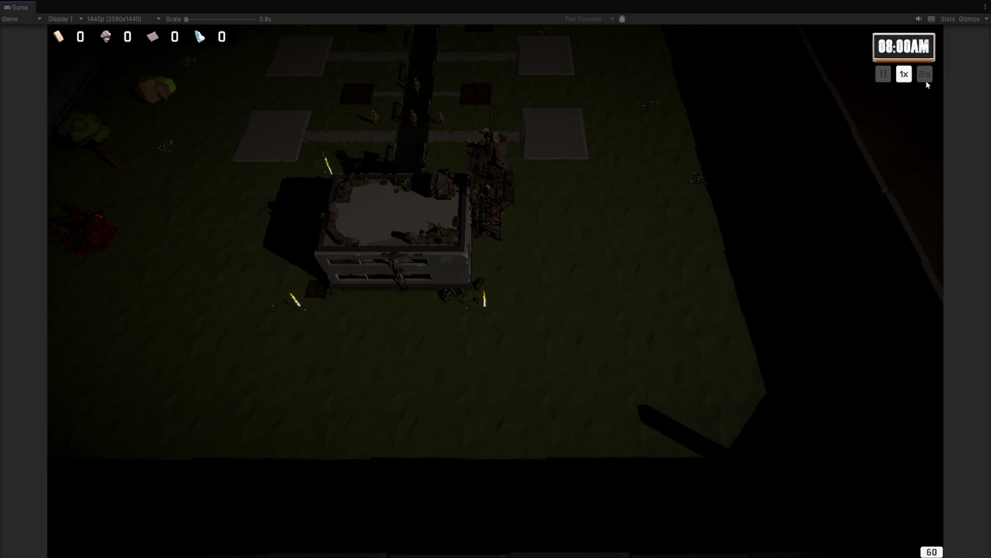
Step: In play mode, try the 2x, Pause and 1x buttons to check the new colours
left_click(924, 78)
left_click(907, 76)
key("space")
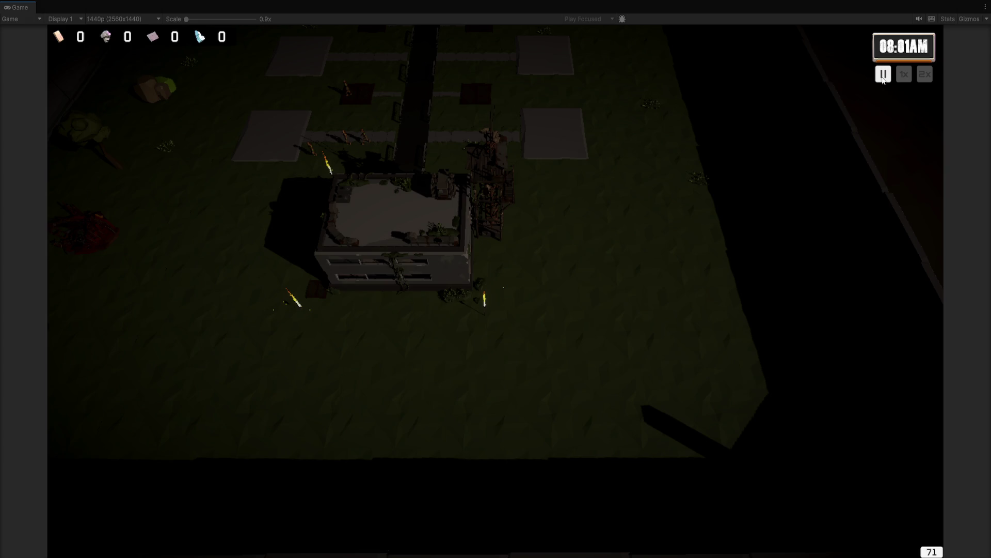
left_click(906, 76)
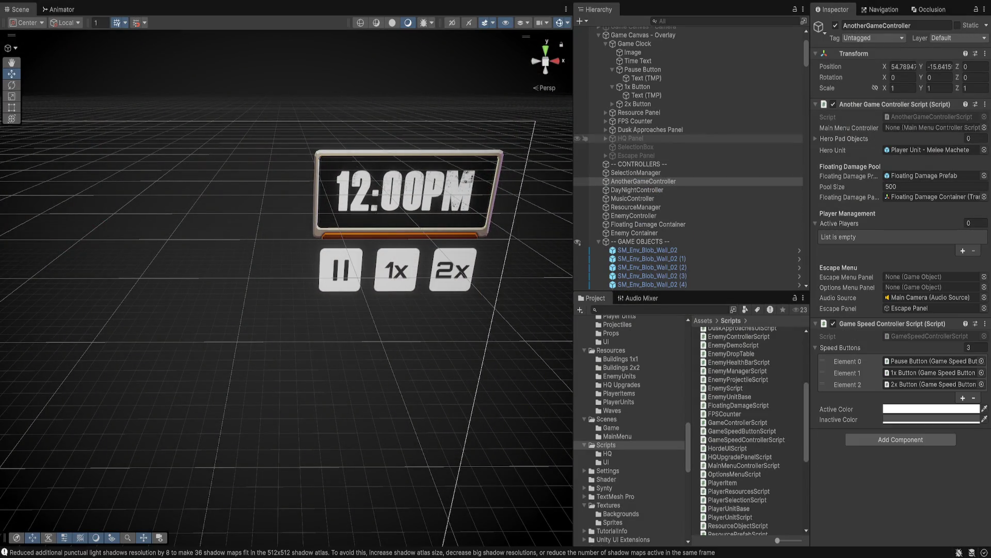
Step: Select the Image children of the Pause, 1x and 2x buttons together
left_click(638, 104)
left_click(638, 87, "ctrl")
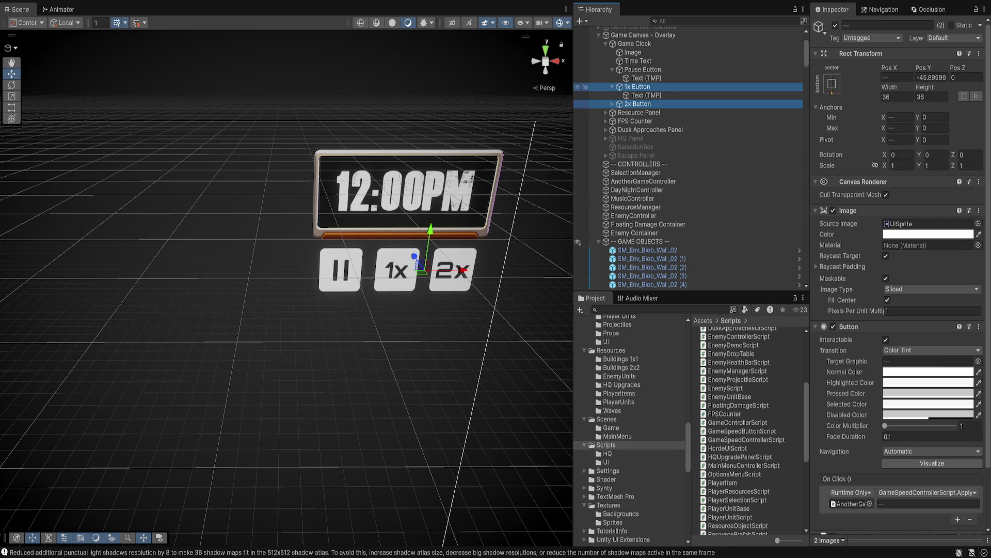
left_click(643, 69, "ctrl")
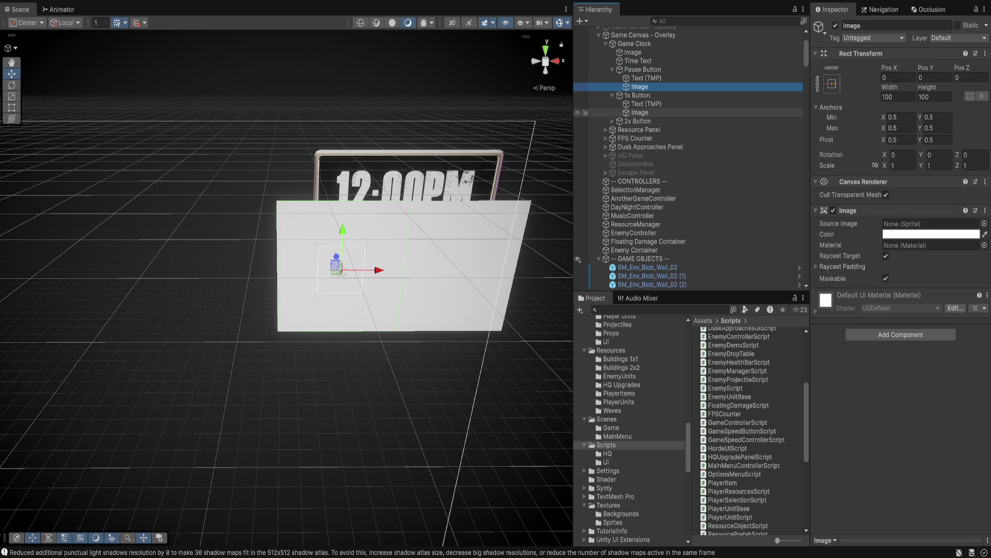
left_click(638, 121)
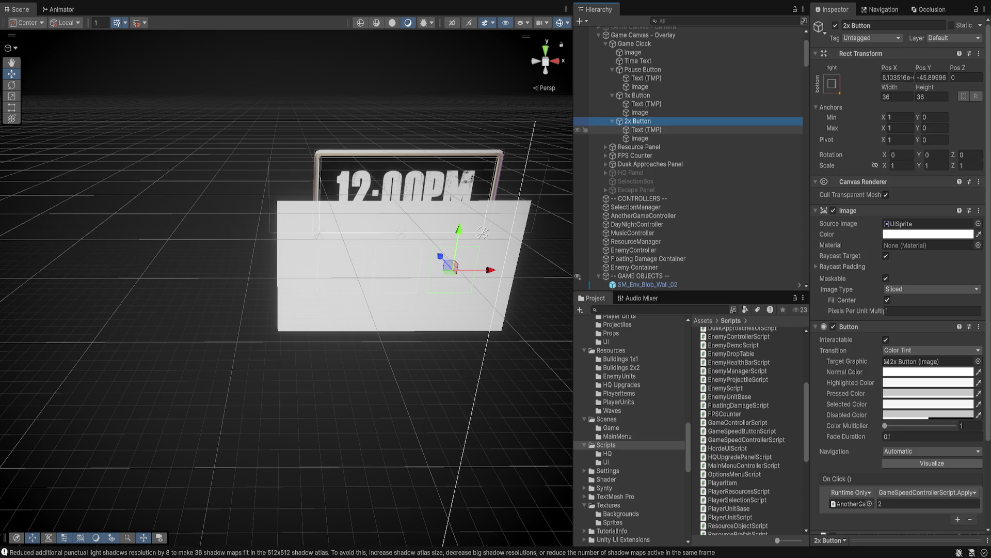
left_click(640, 138)
left_click(640, 112, "ctrl")
left_click(640, 87, "ctrl")
Step: Stretch the three images to fill their buttons and give them the SPR_Apocalypse_Box_Metal01 sprite
left_click_drag(421, 265, 397, 270)
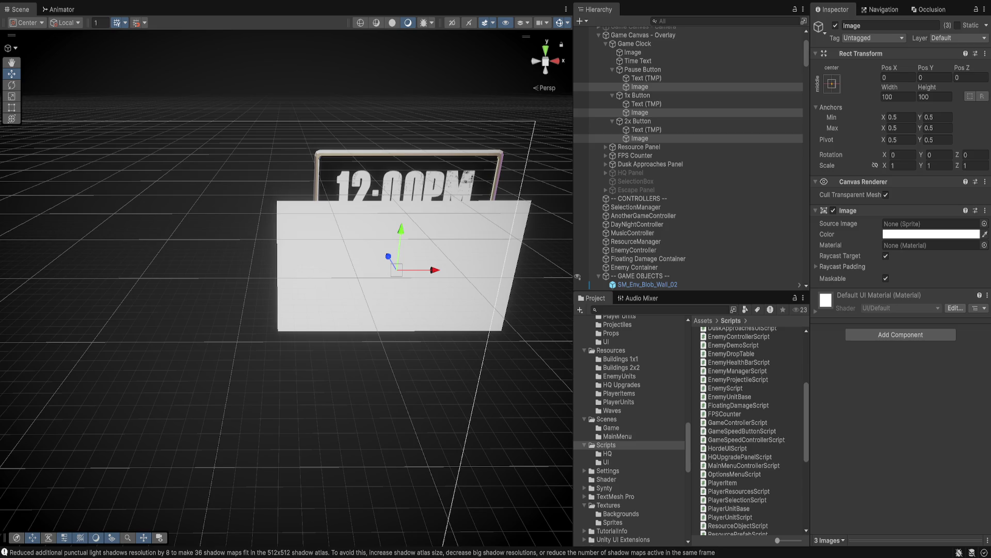
key("ctrl+z")
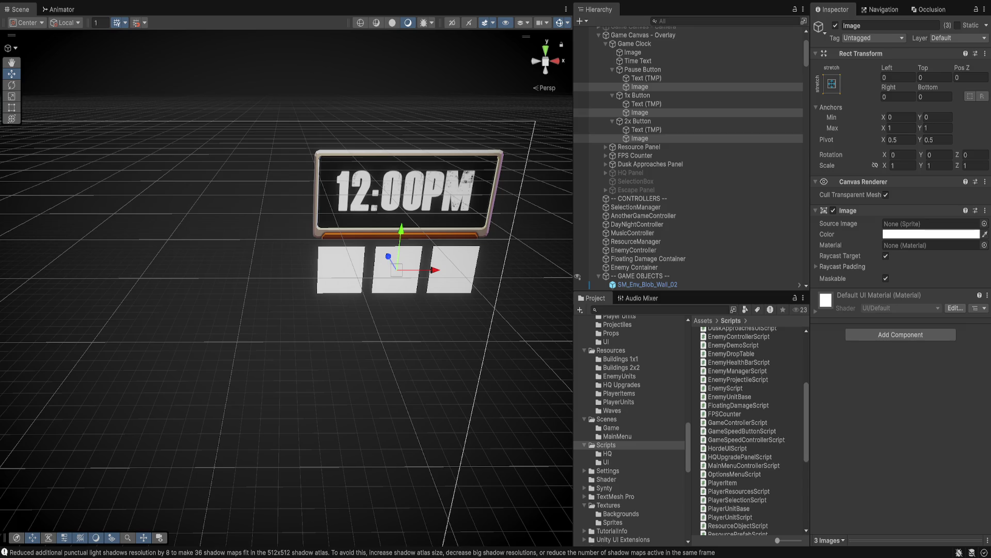
key("ctrl+z")
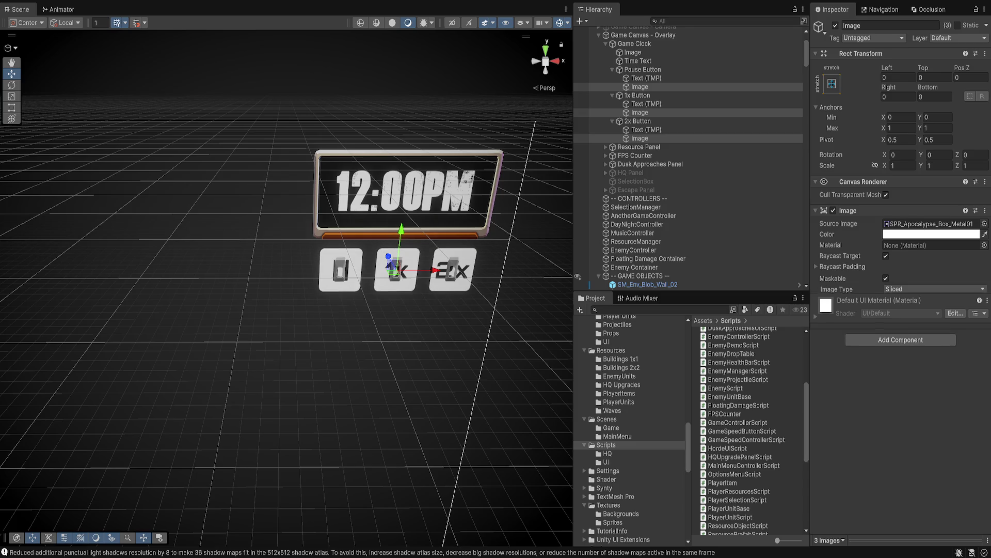
Step: Try another metal box sprite and set the pixels per unit multiplier to 8
key("Down")
key("Down")
key("Down")
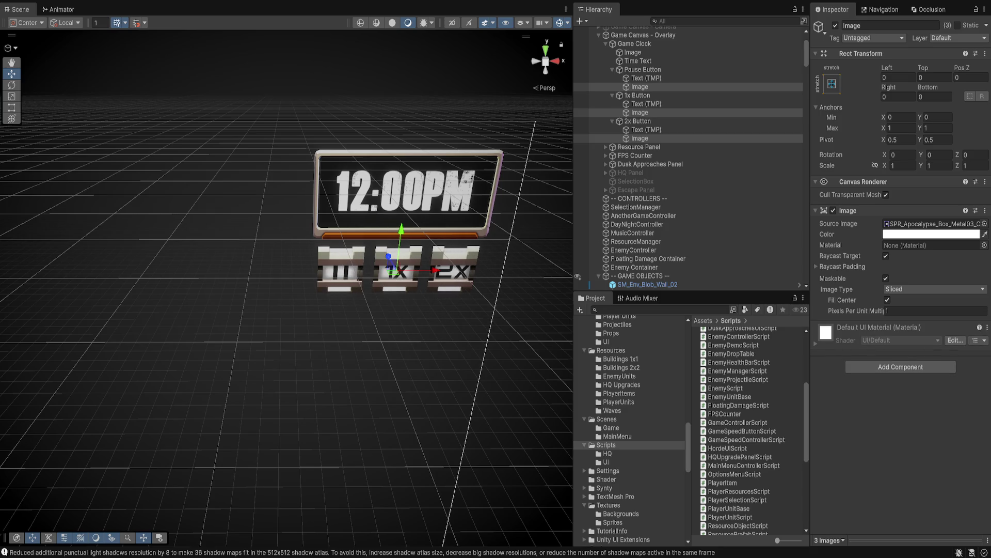
left_click(936, 311)
type("8")
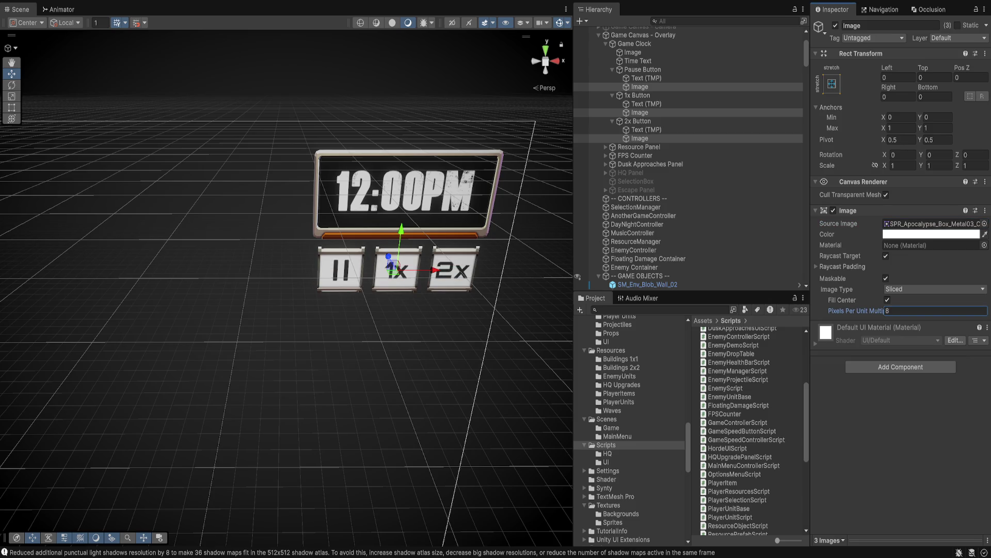
key("Return")
Step: Browse the box sprites and settle on the rusty framed box, drawn as a Simple image
key("Down")
key("Down")
key("Down")
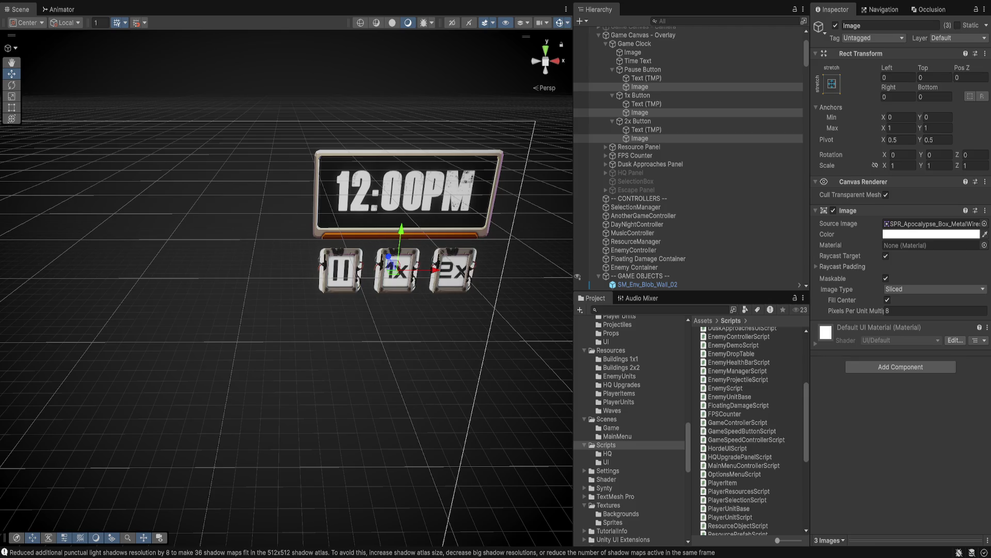
key("Down")
key("Down")
key("Down")
key("Down")
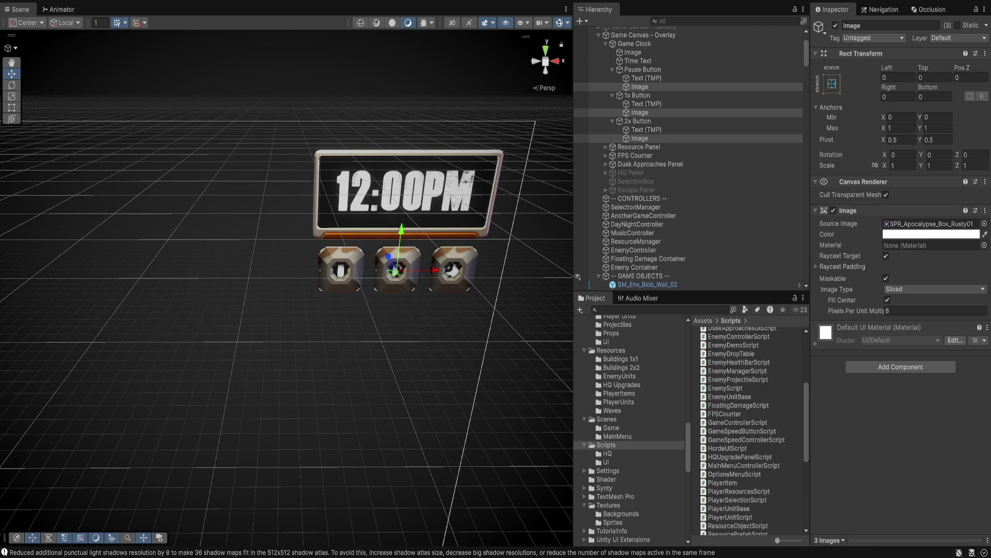
key("Down")
key("Down")
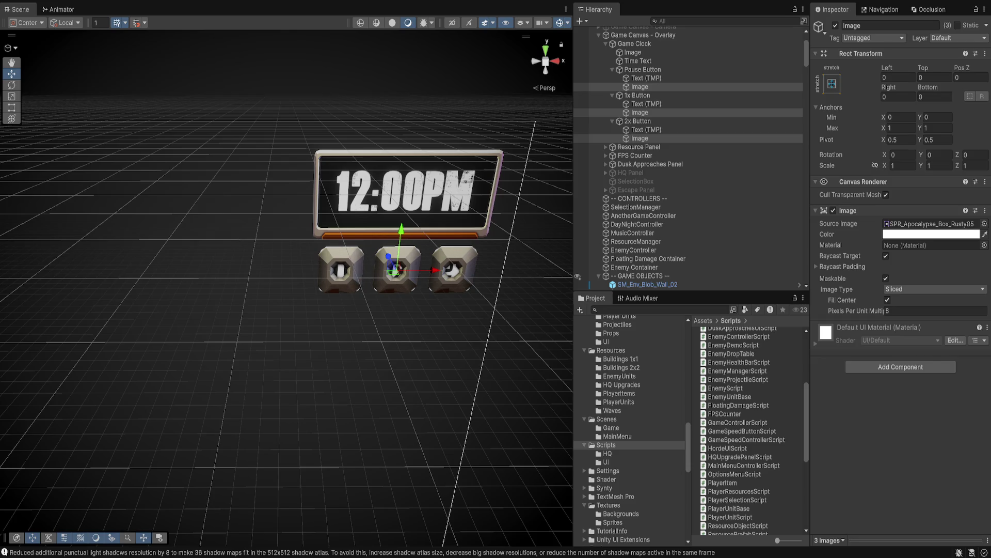
key("Down")
key("Down")
key("Down")
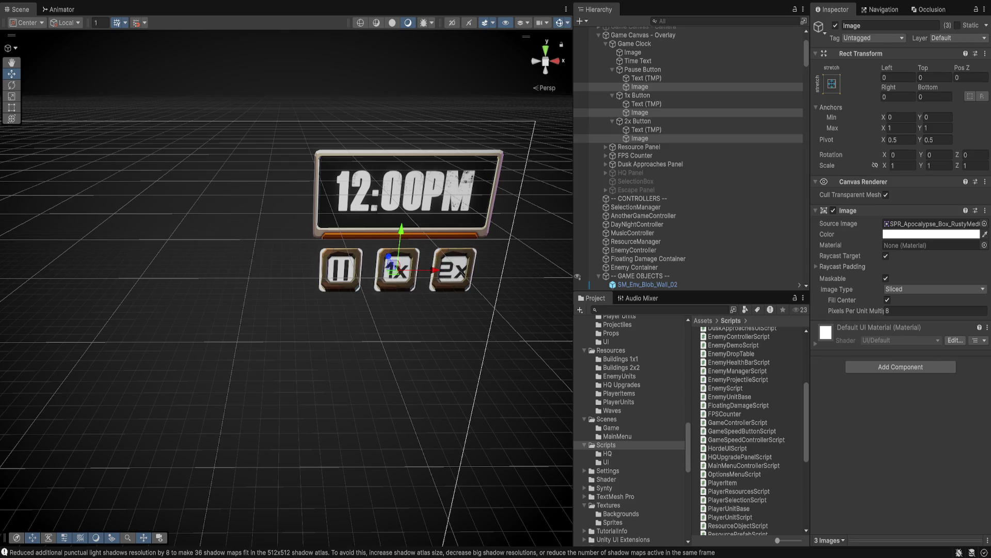
key("Down")
key("Down")
key("Down")
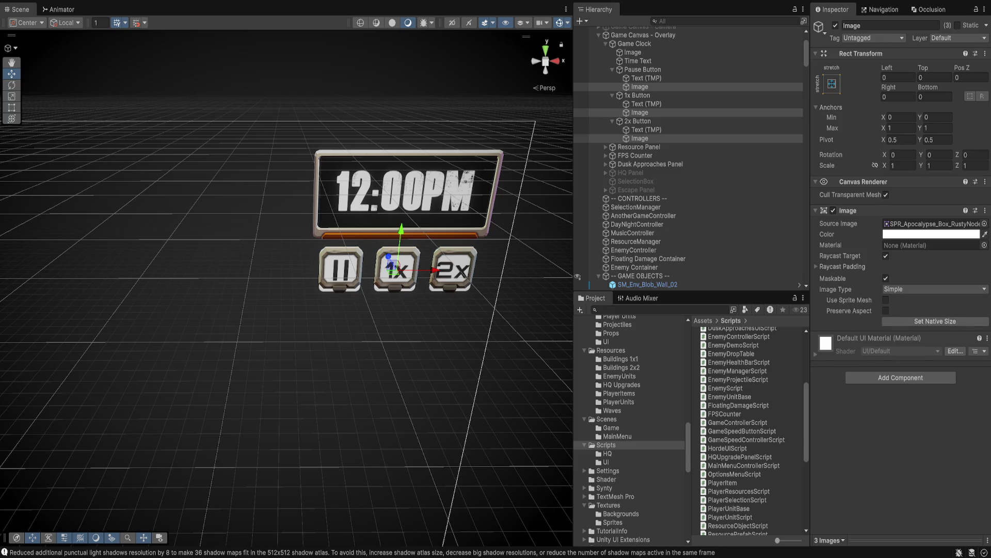
key("Down")
key("Up")
key("Up")
key("Down")
key("Down")
key("Down")
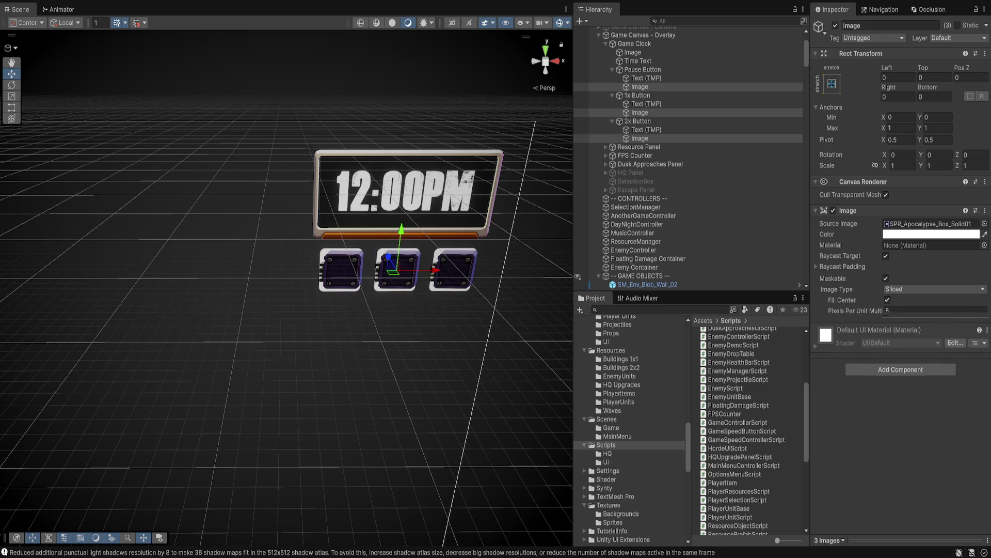
key("Down")
key("Down")
key("Down")
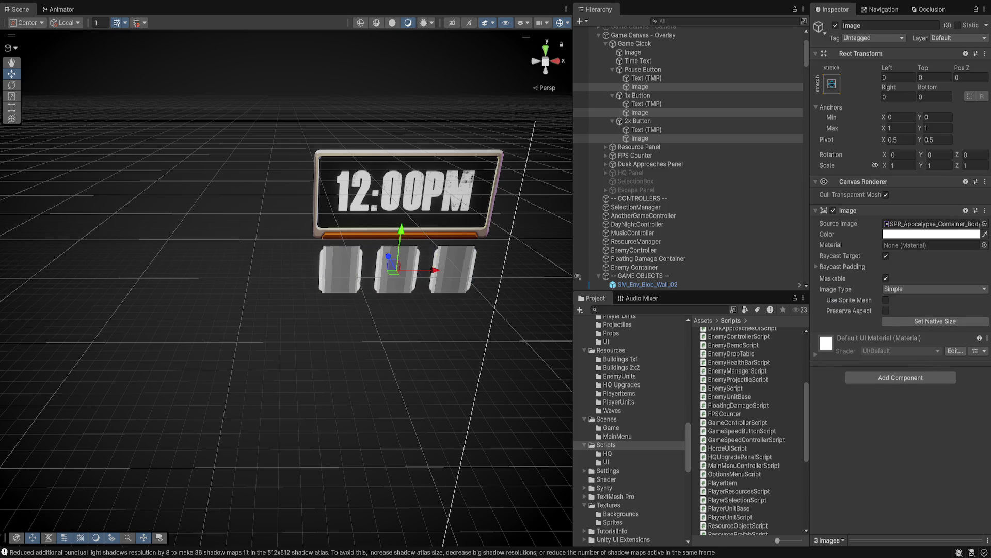
key("Up")
key("Up")
key("Up")
key("Down")
key("Down")
key("Down")
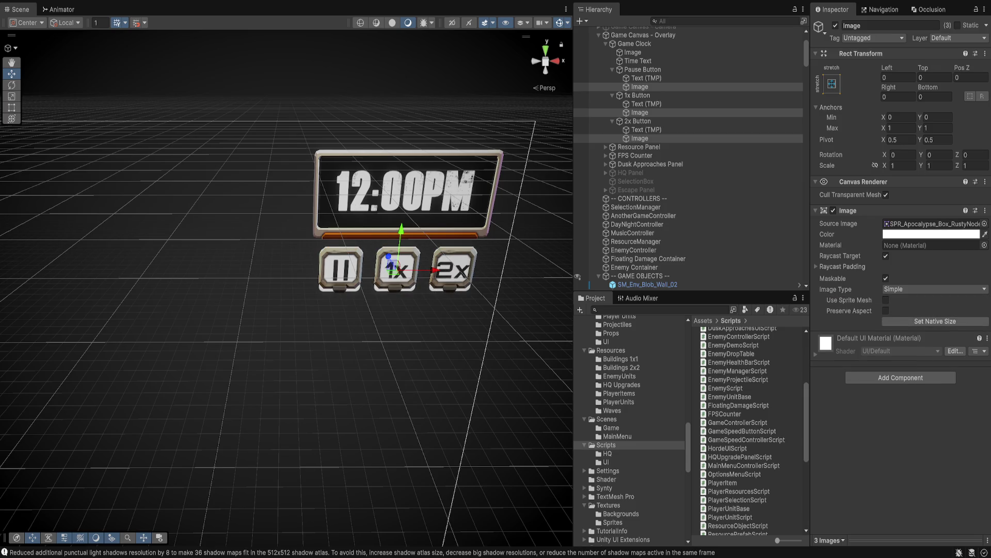
left_click(932, 224)
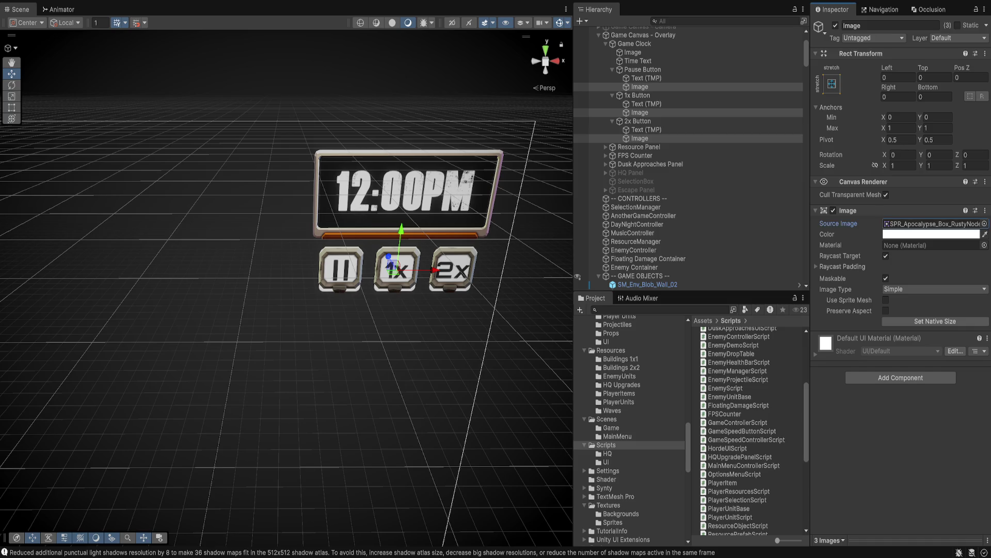
Step: Set the button backgrounds' Left, Top and Right offsets to -3
left_click(899, 77)
type("-3")
key("Tab")
type("-3")
key("Tab")
type("-3")
key("Tab")
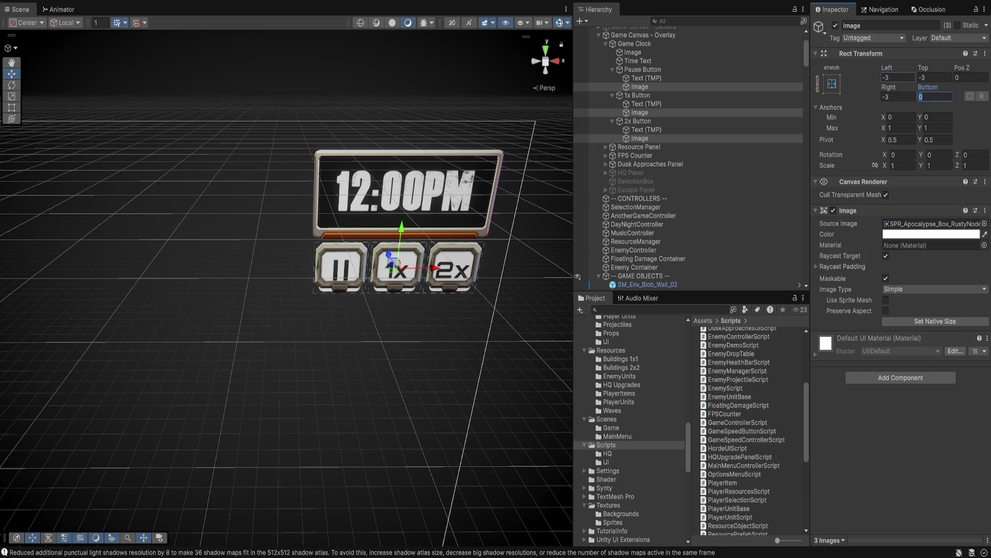
Step: Set the backgrounds' Bottom offset to -8
type("-3")
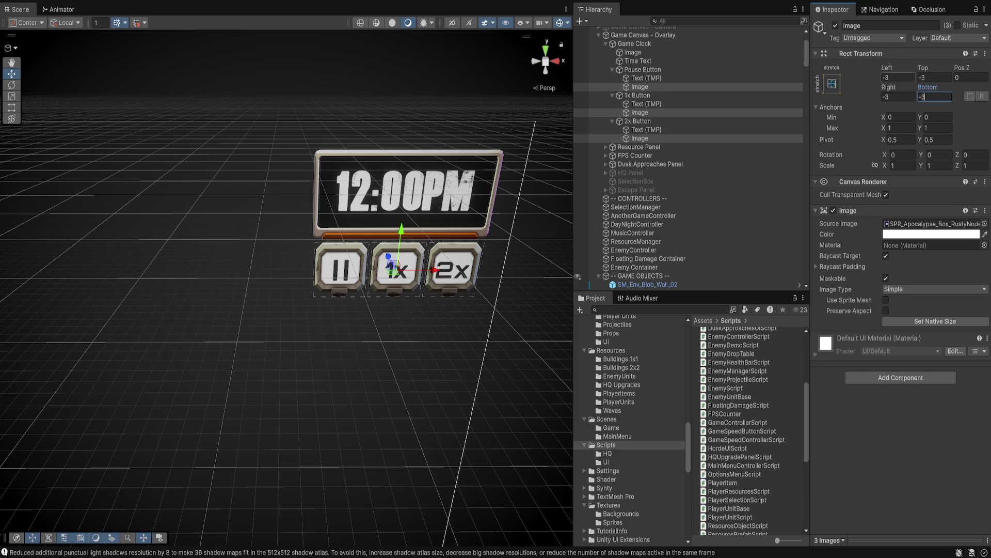
key("BackSpace")
type("10")
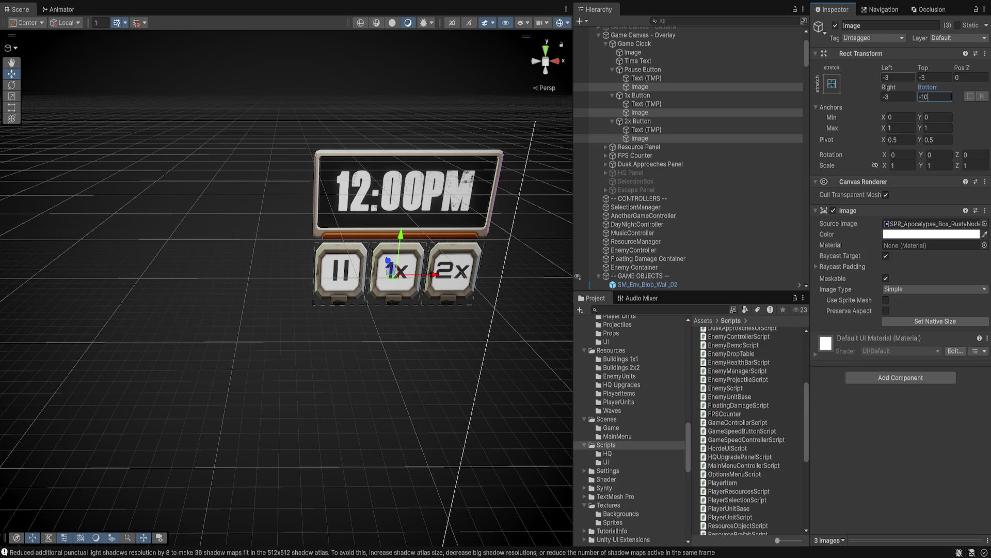
key("BackSpace")
key("BackSpace")
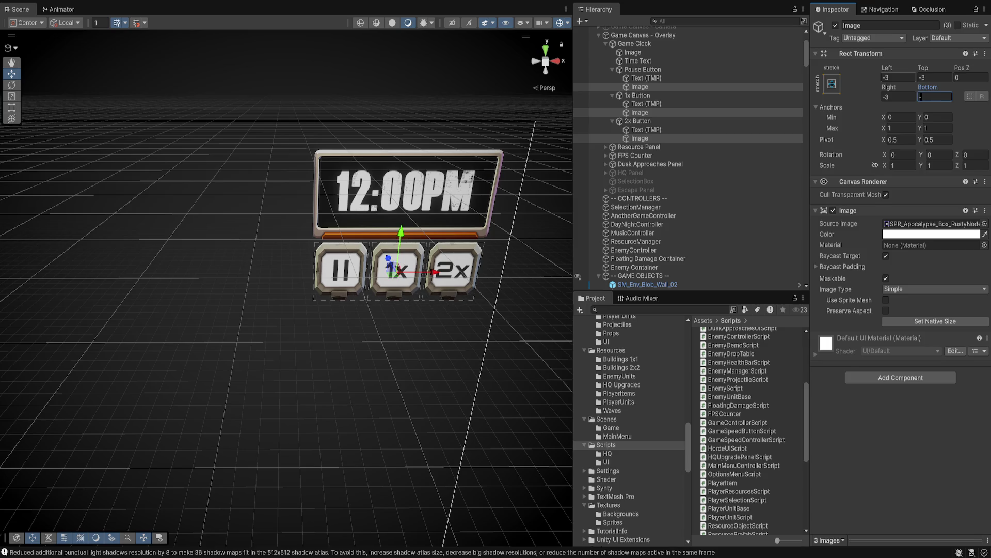
type("4")
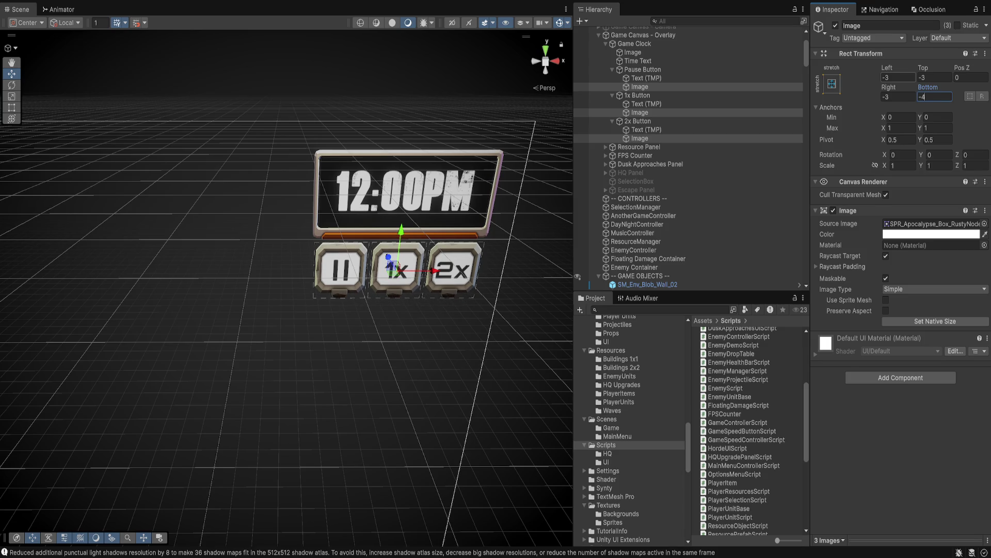
key("BackSpace")
type("8")
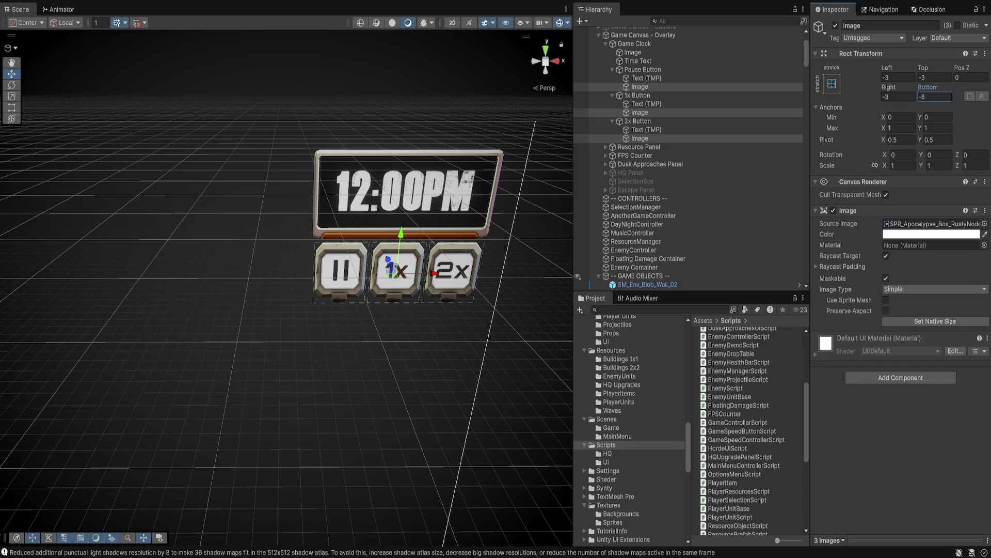
Step: Switch the backgrounds to Sliced image type, check each image, then reselect all three
left_click(935, 290)
left_click(935, 298)
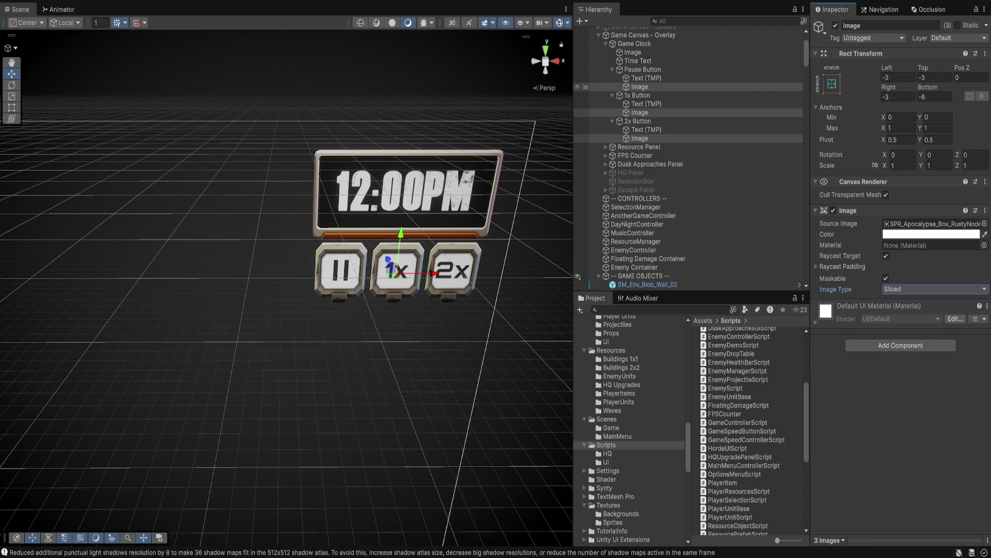
left_click(640, 87)
left_click(640, 112)
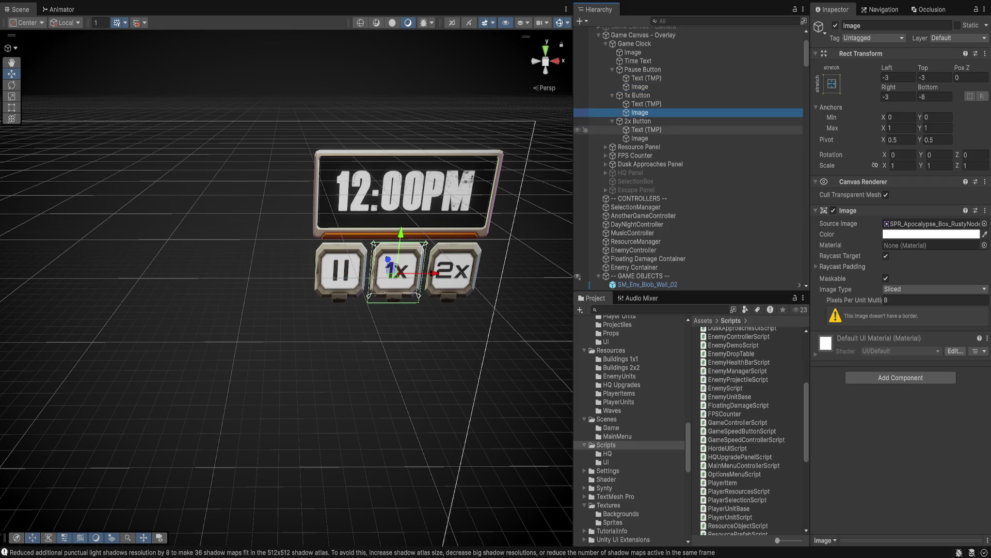
left_click(640, 138)
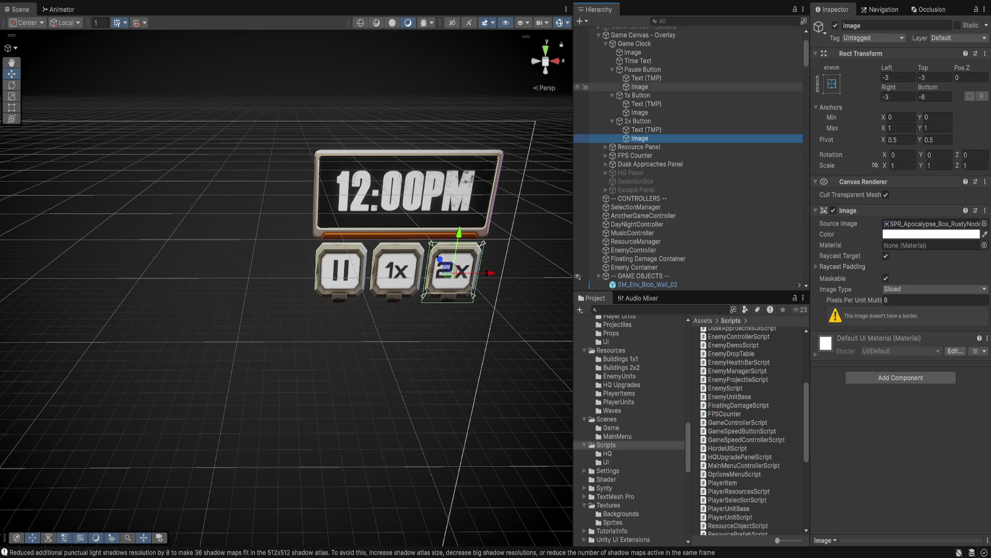
left_click(639, 86)
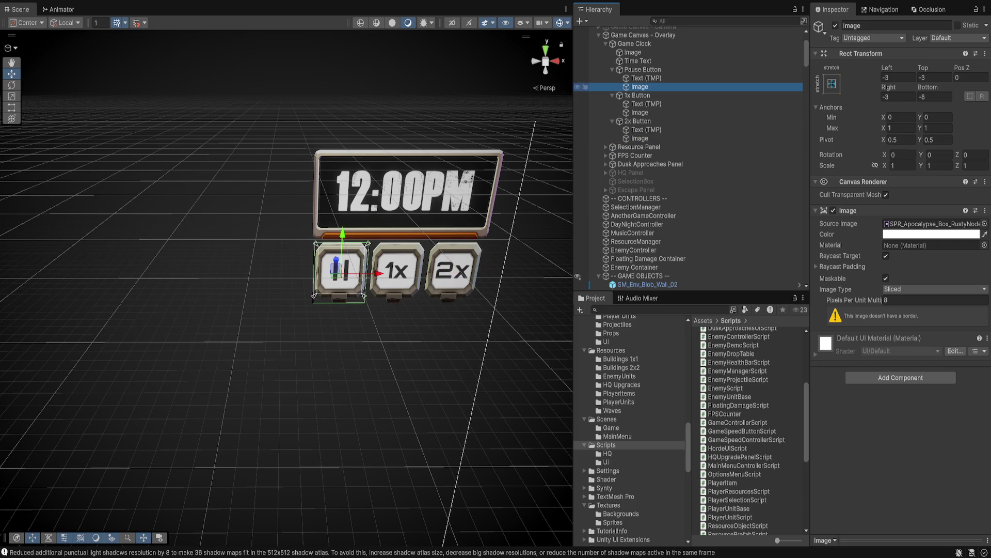
left_click(640, 112, "ctrl")
left_click(640, 138, "ctrl")
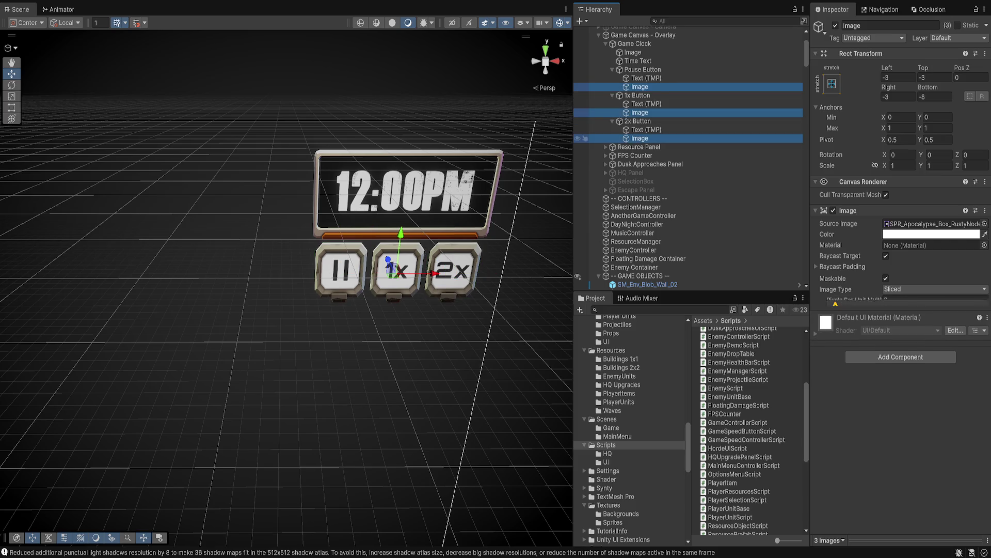
Step: Try different box and military frame sprites, ending on SPR_SciFi_Box_Basic01
left_click(985, 223)
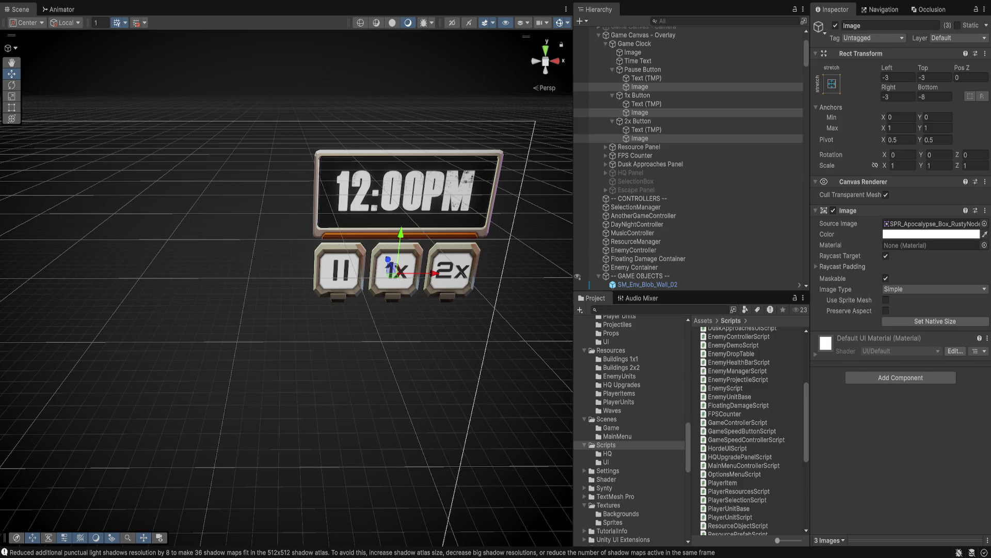
key("Right")
key("Right")
key("Right")
key("Right")
key("Right")
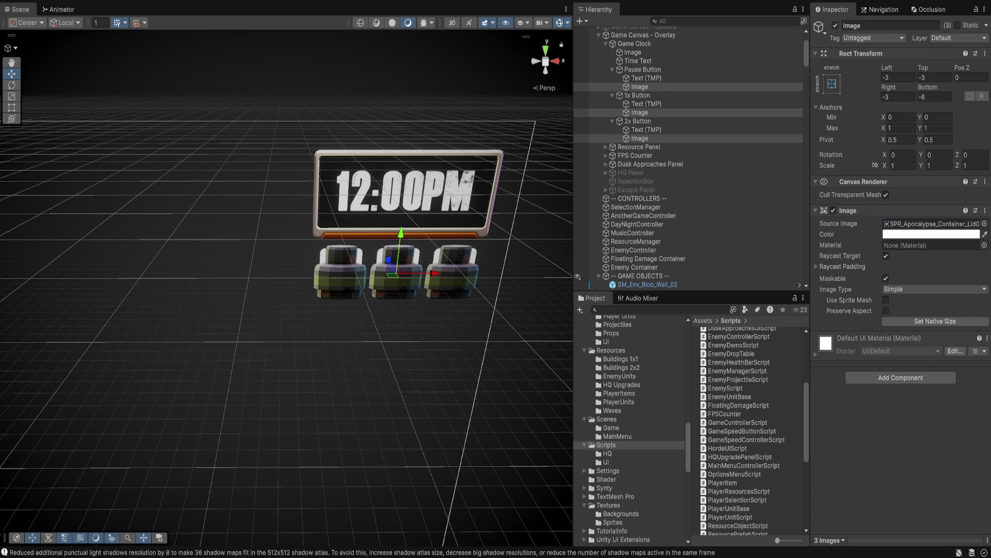
key("ctrl+z")
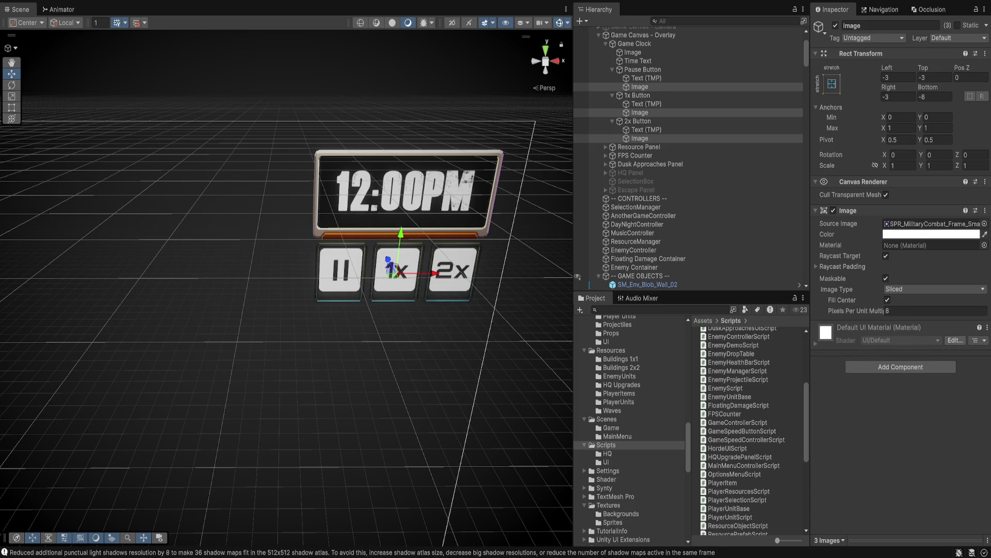
key("Up")
key("Up")
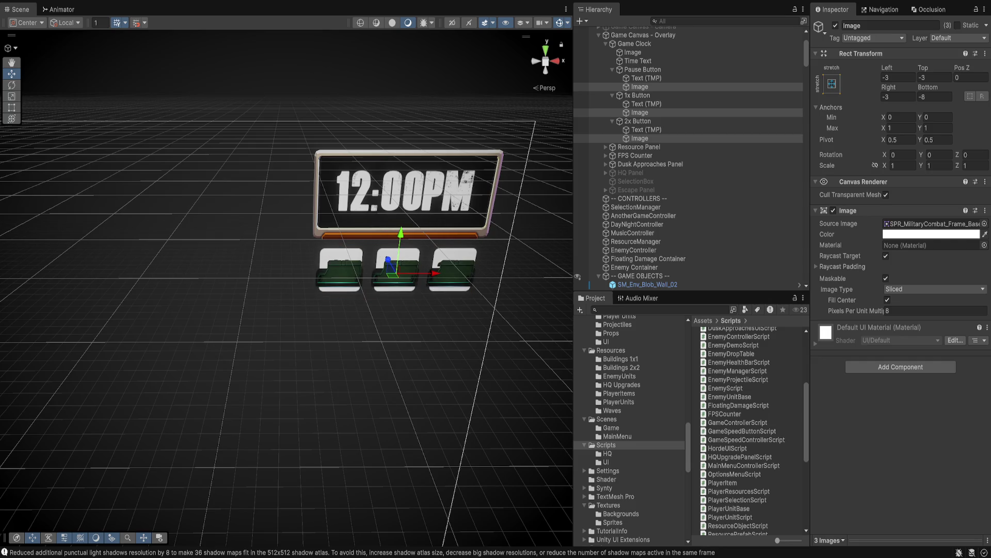
Step: Set the pixels per unit multiplier to 15
type("12")
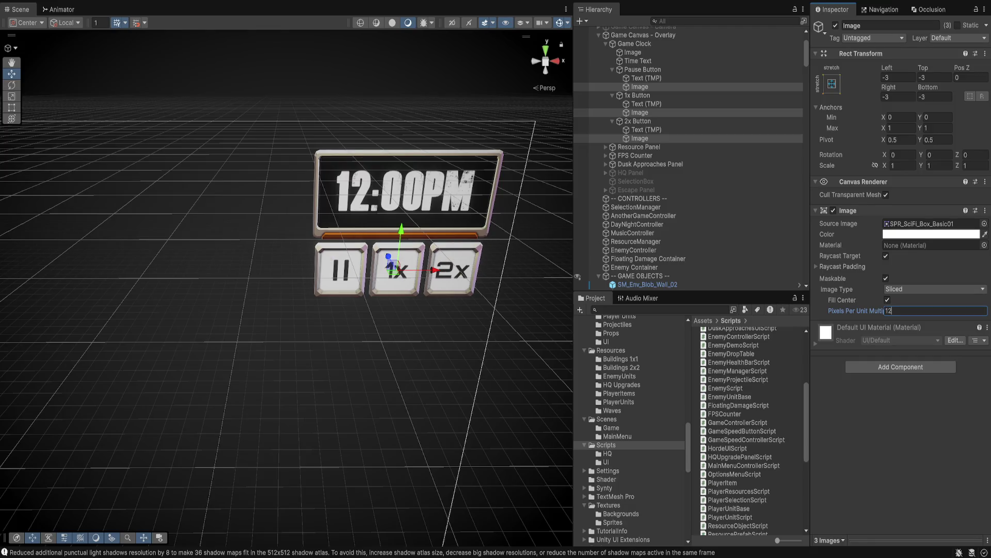
key("ctrl+a")
type("15")
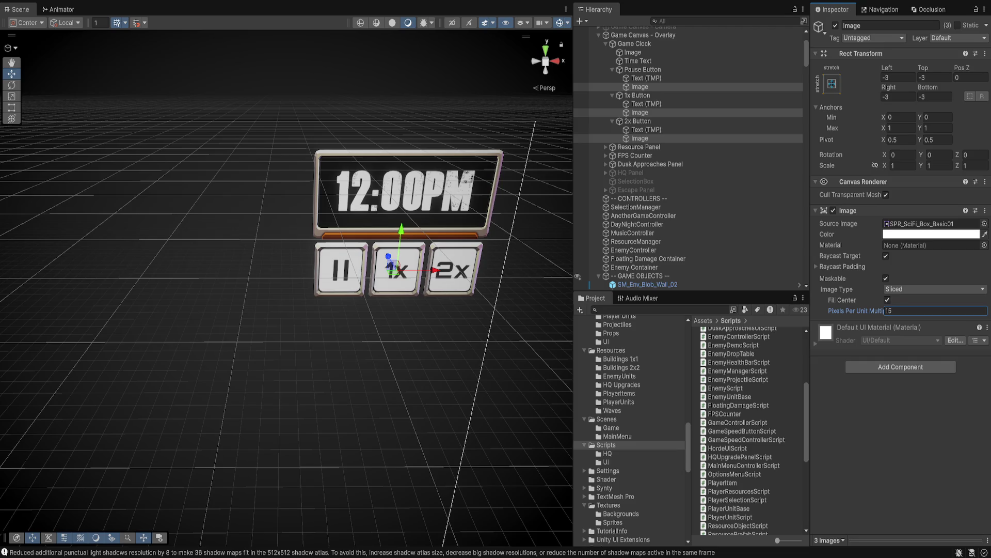
left_click(642, 69)
left_click(640, 95, "ctrl")
Step: Move the Pause, 1x and 2x buttons slightly down beneath the clock
left_click(638, 121, "ctrl")
left_click_drag(401, 234, 400, 238)
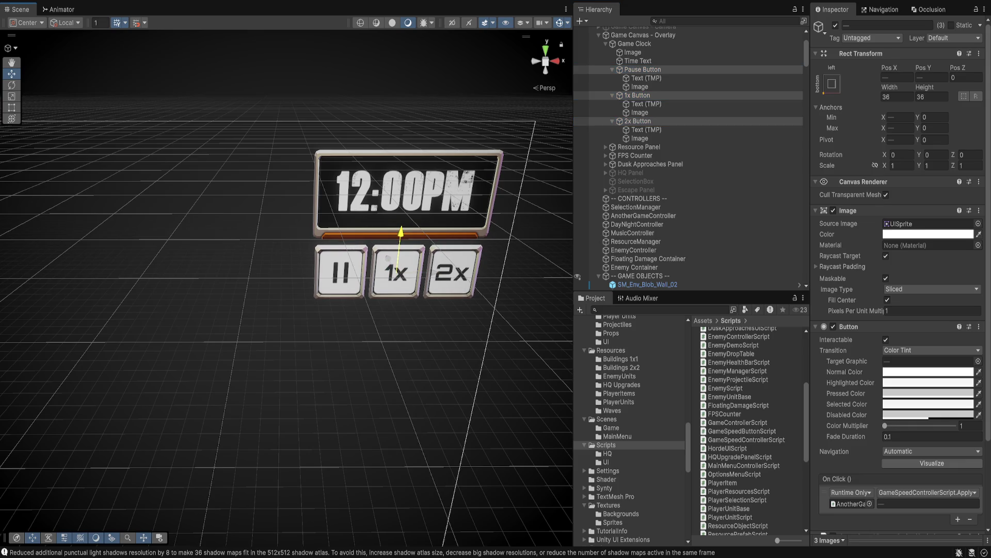
left_click_drag(401, 237, 400, 238)
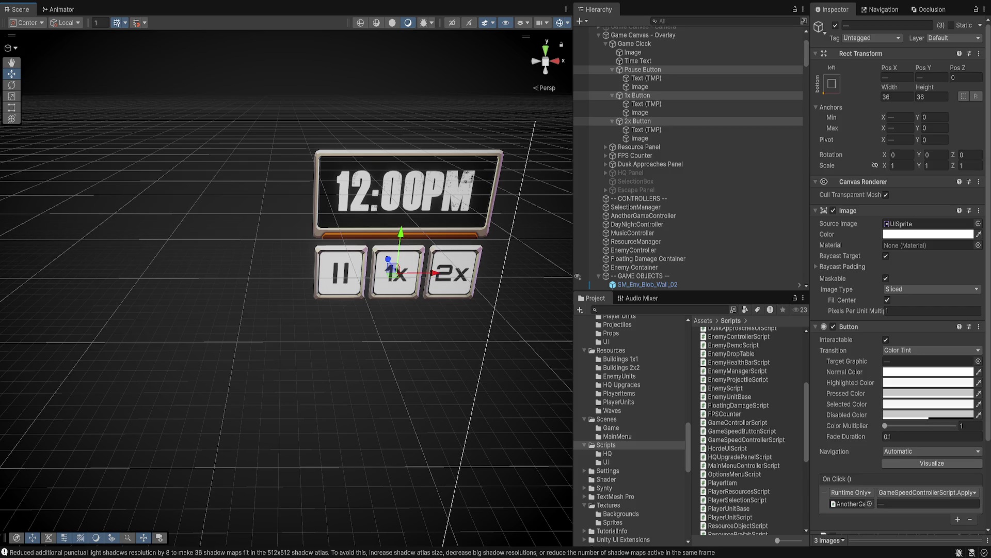
Step: Show the Scenes folder's assets in the Project window
scroll(629, 431, "down", 5)
scroll(629, 431, "up", 10)
scroll(629, 431, "down", 8)
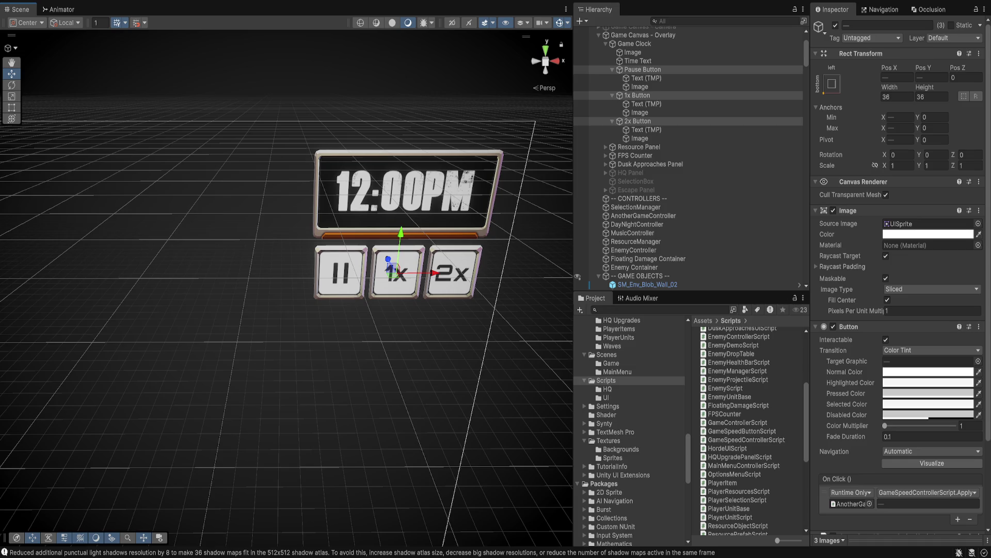
left_click(607, 354)
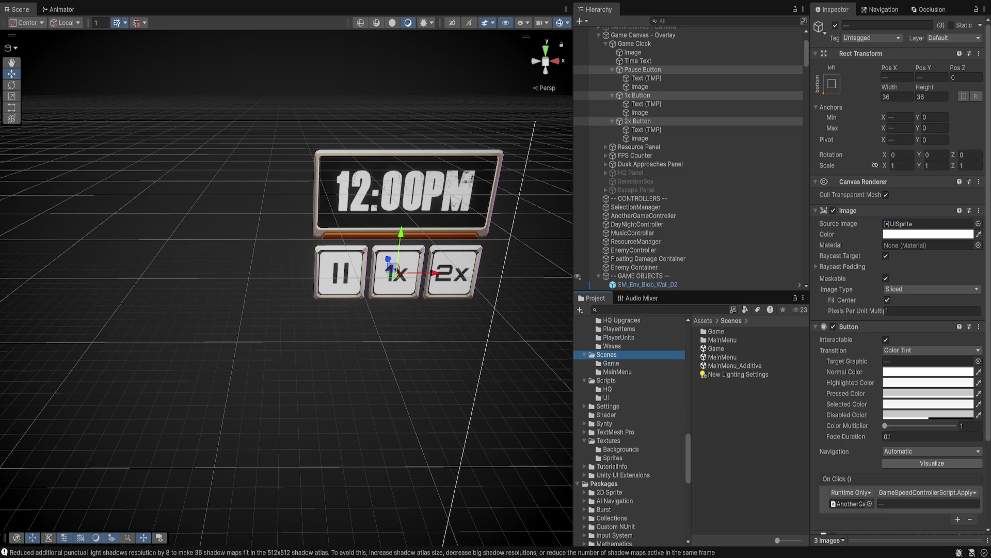
scroll(630, 428, "up", 15)
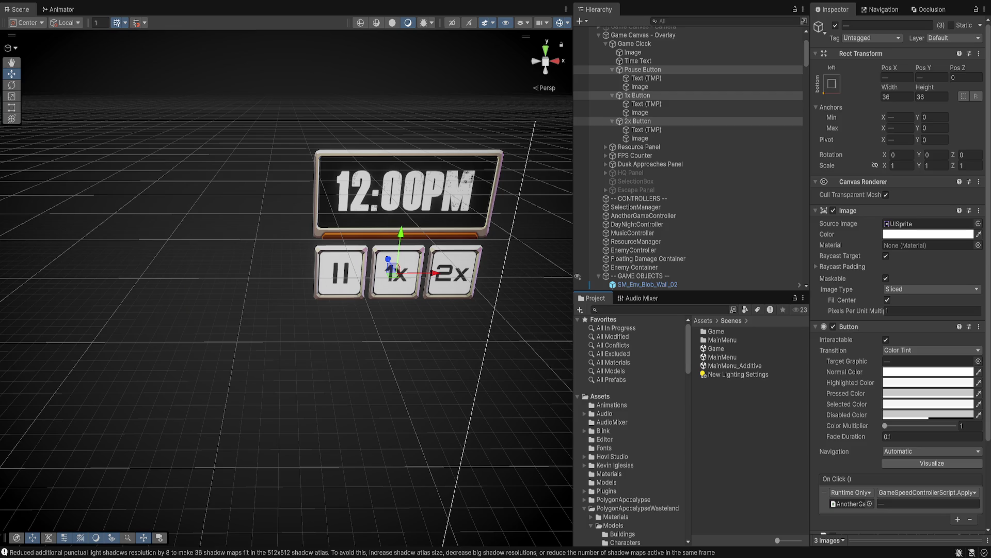